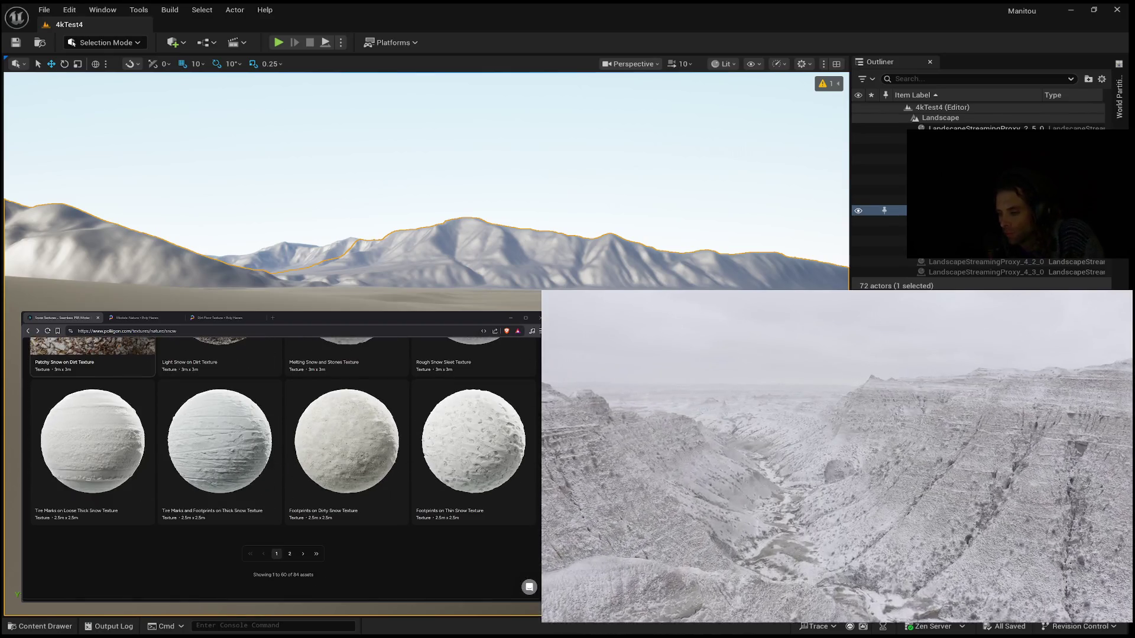
Step: Browse the second page of snow textures, then return to the first page
{"action": "left_click", "coordinate": [290, 554]}
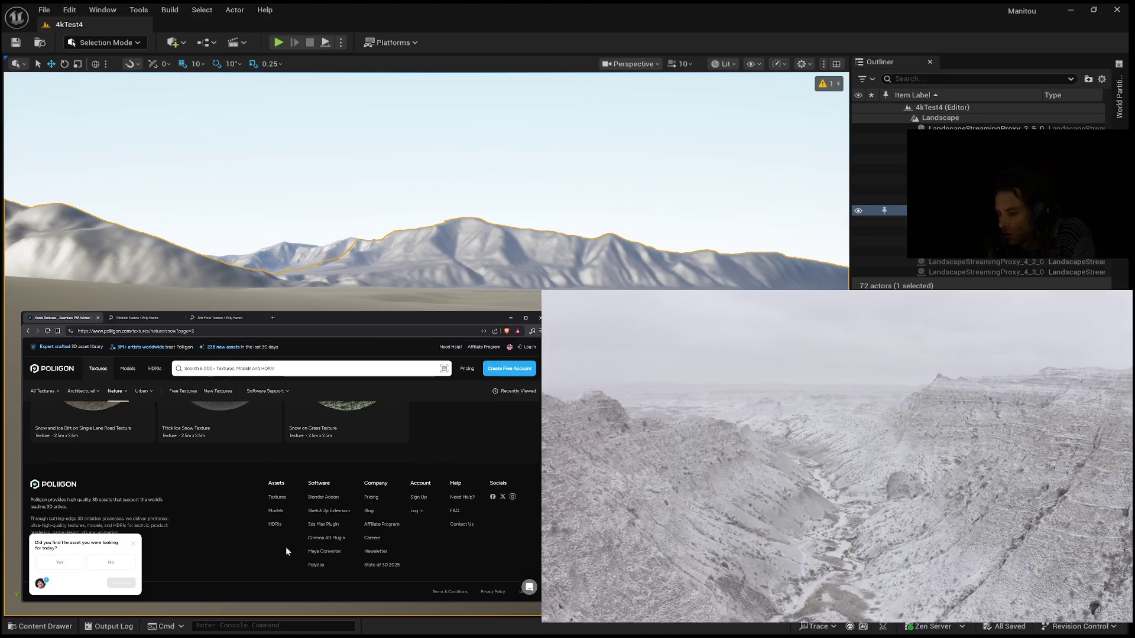
{"action": "scroll", "coordinate": [333, 508], "scroll_direction": "down", "scroll_amount": 2}
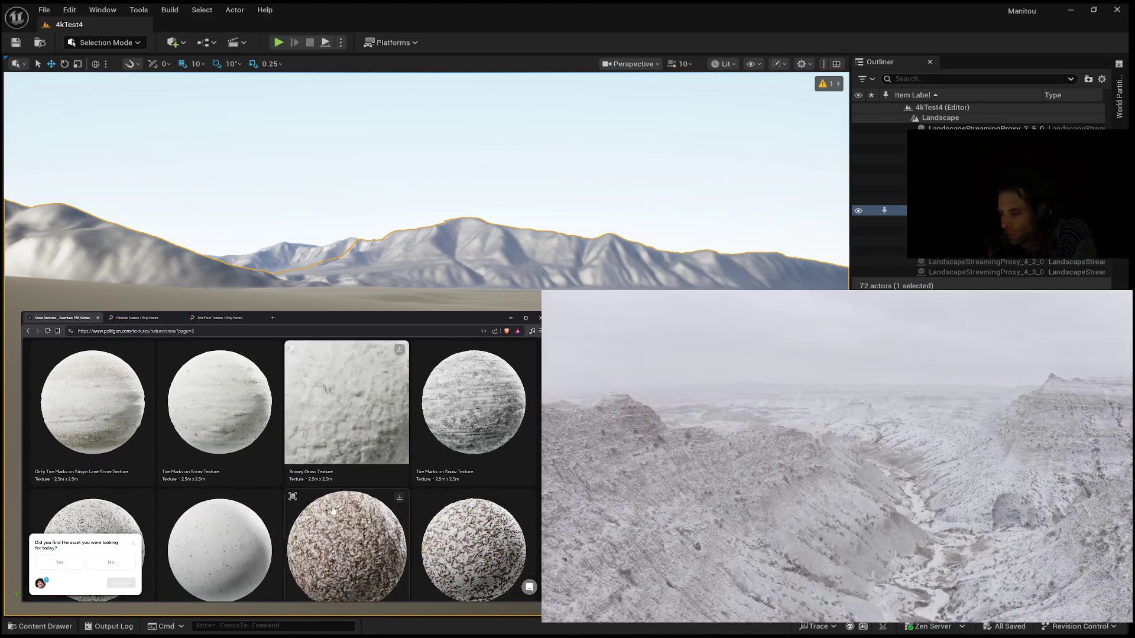
{"action": "scroll", "coordinate": [295, 503], "scroll_direction": "down", "scroll_amount": 2}
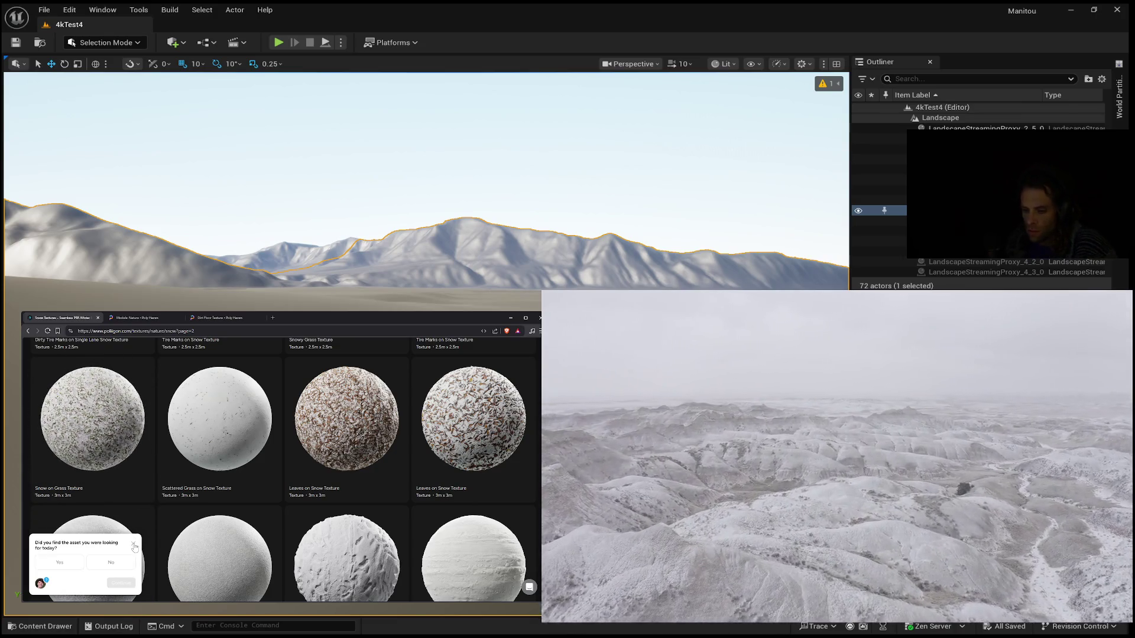
{"action": "scroll", "coordinate": [144, 548], "scroll_direction": "down", "scroll_amount": 3}
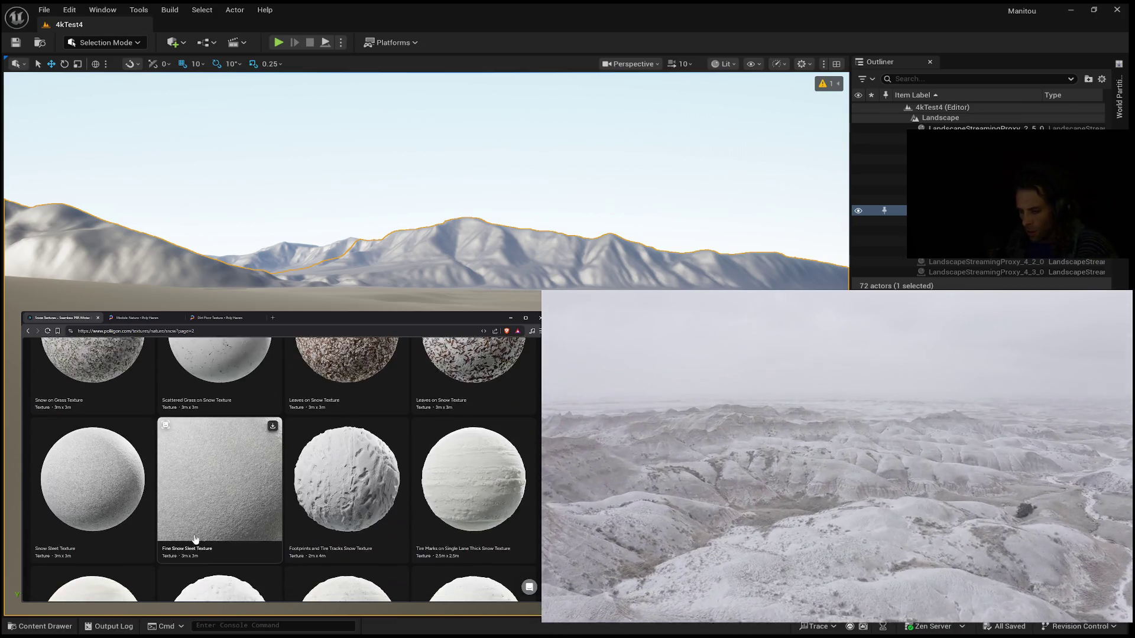
{"action": "scroll", "coordinate": [195, 539], "scroll_direction": "down", "scroll_amount": 1}
{"action": "scroll", "coordinate": [195, 539], "scroll_direction": "down", "scroll_amount": 2}
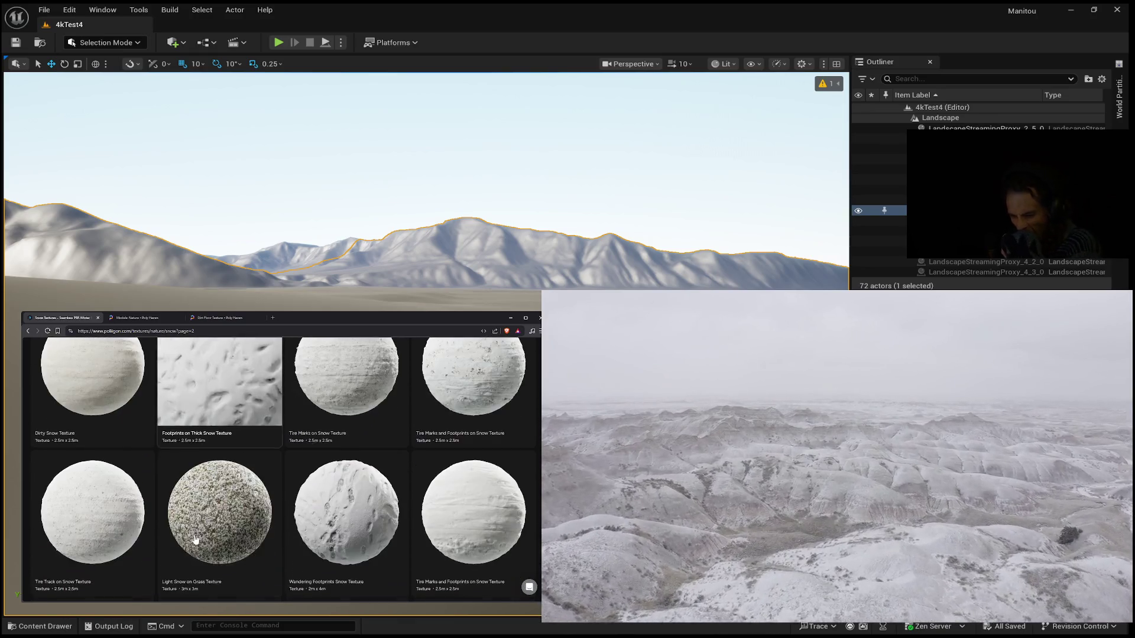
{"action": "scroll", "coordinate": [195, 539], "scroll_direction": "down", "scroll_amount": 3}
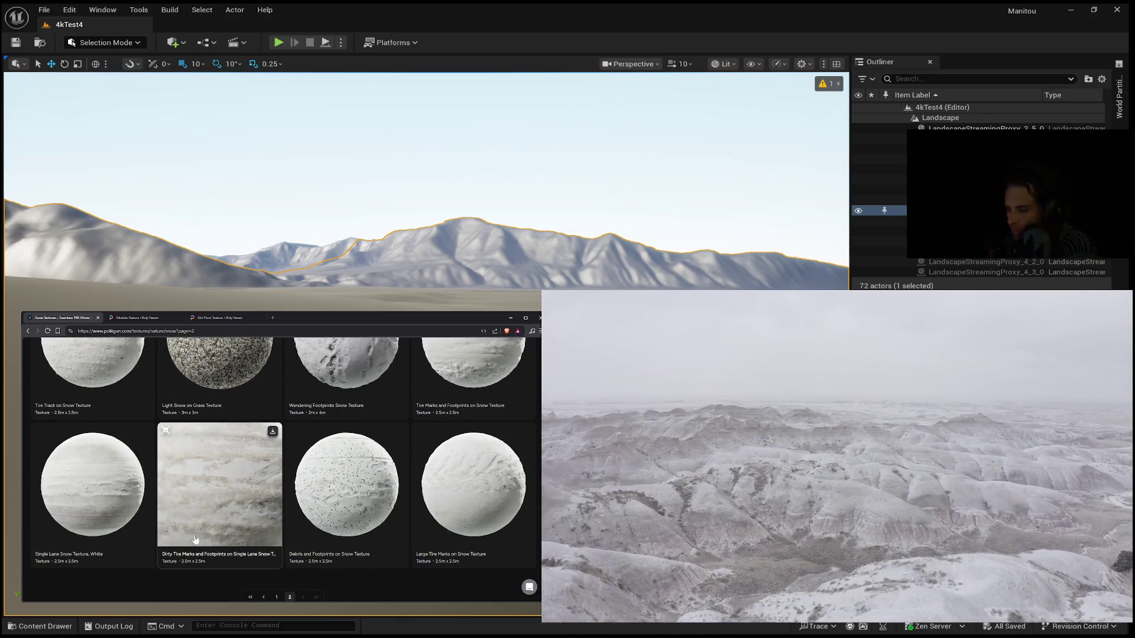
{"action": "scroll", "coordinate": [195, 539], "scroll_direction": "down", "scroll_amount": 1}
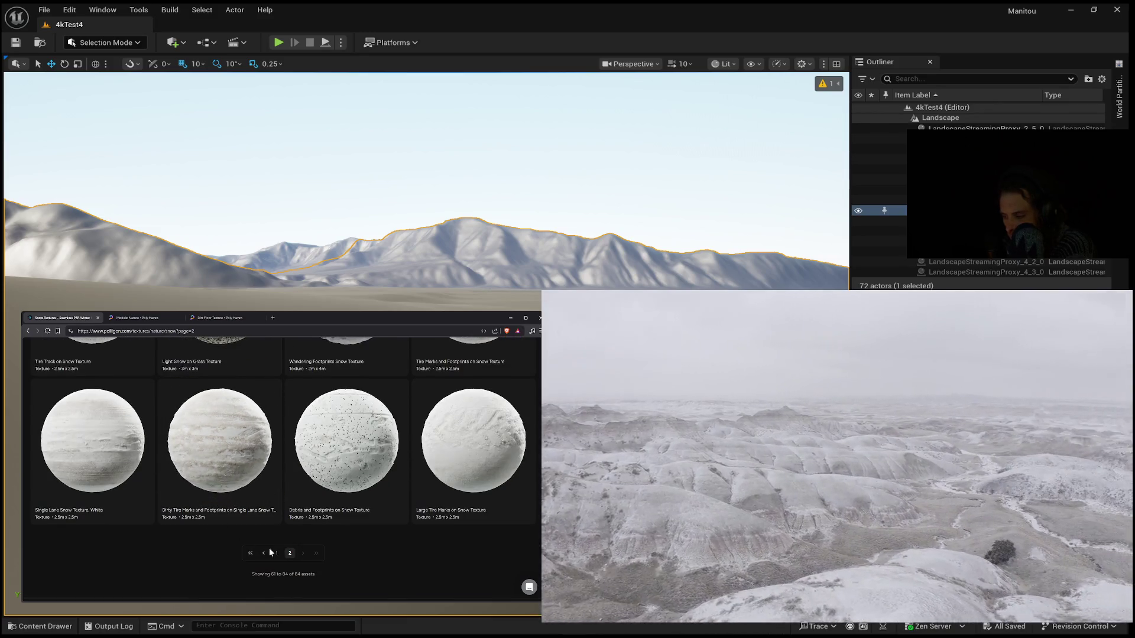
{"action": "scroll", "coordinate": [343, 530], "scroll_direction": "up", "scroll_amount": 15}
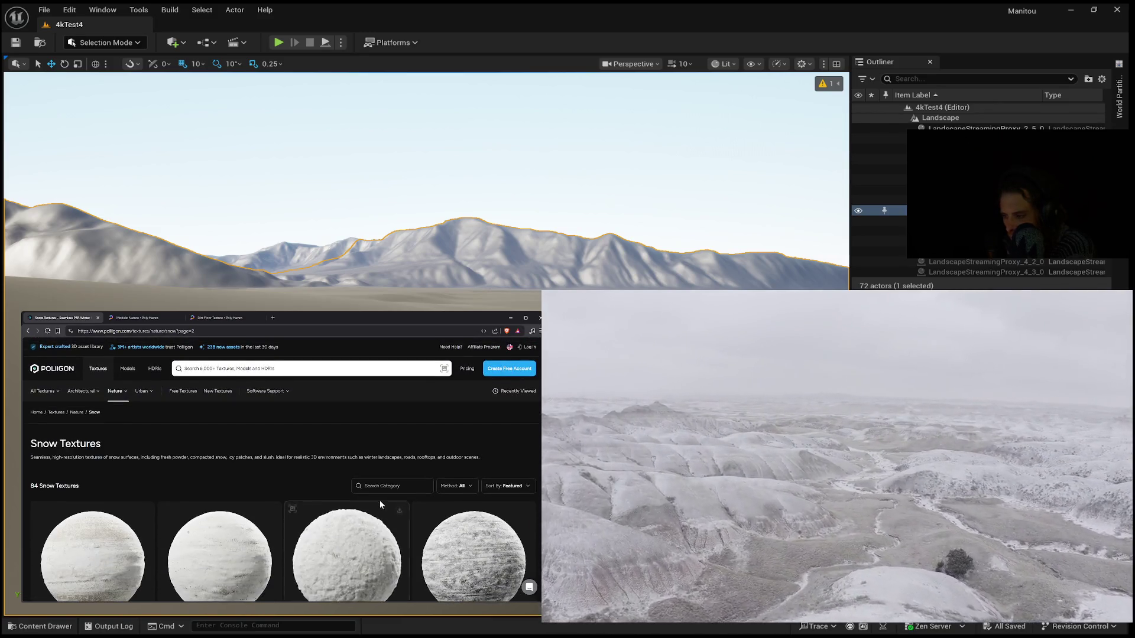
{"action": "left_click", "coordinate": [29, 334]}
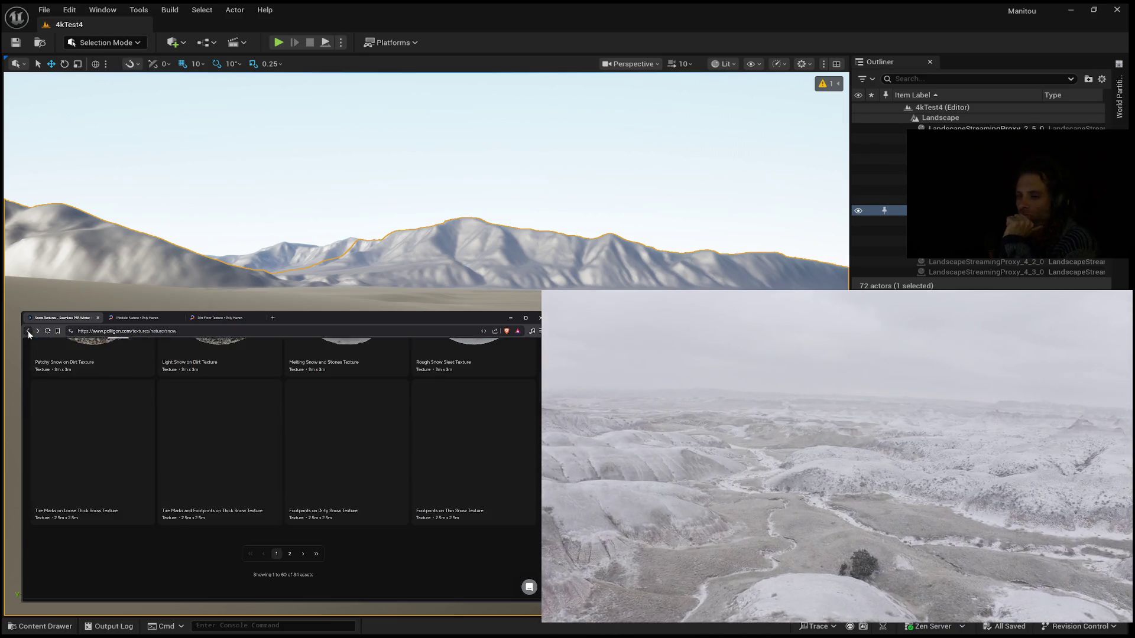
{"action": "scroll", "coordinate": [240, 468], "scroll_direction": "up", "scroll_amount": 10}
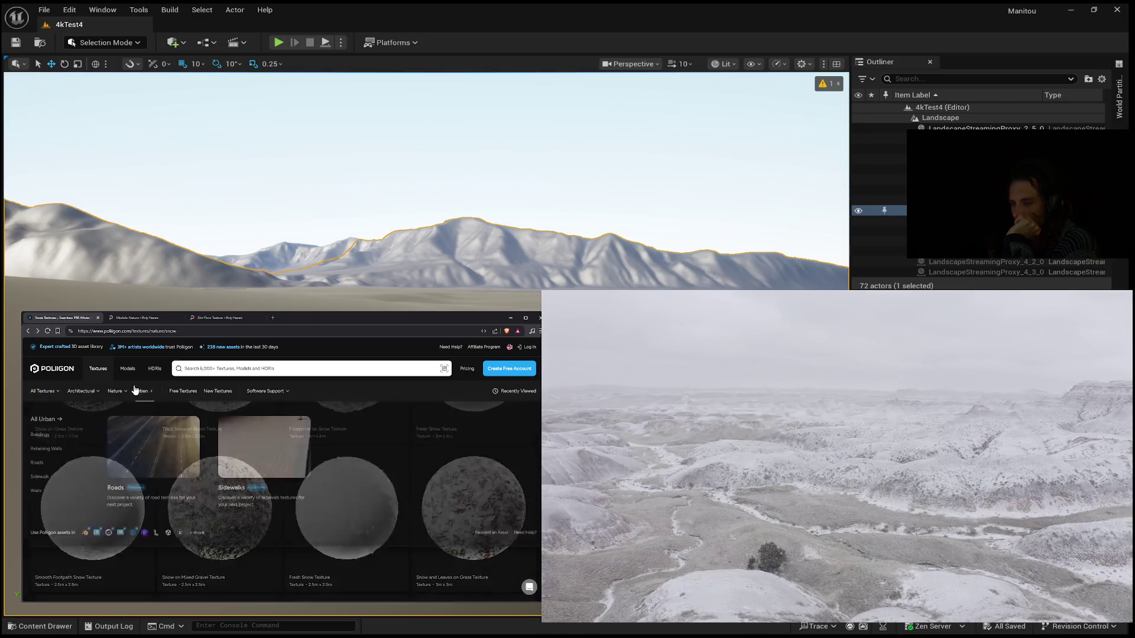
Step: Search the texture library for 'desert' and scroll through the desert results
{"action": "left_click", "coordinate": [228, 369]}
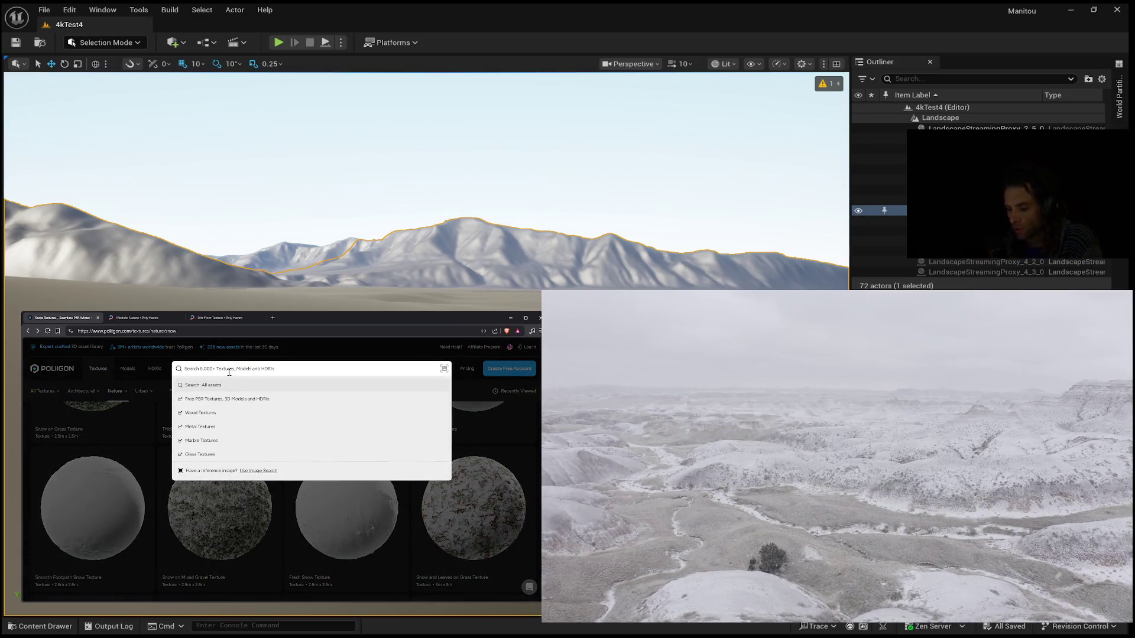
{"action": "type", "text": "desert"}
{"action": "key", "text": "Return"}
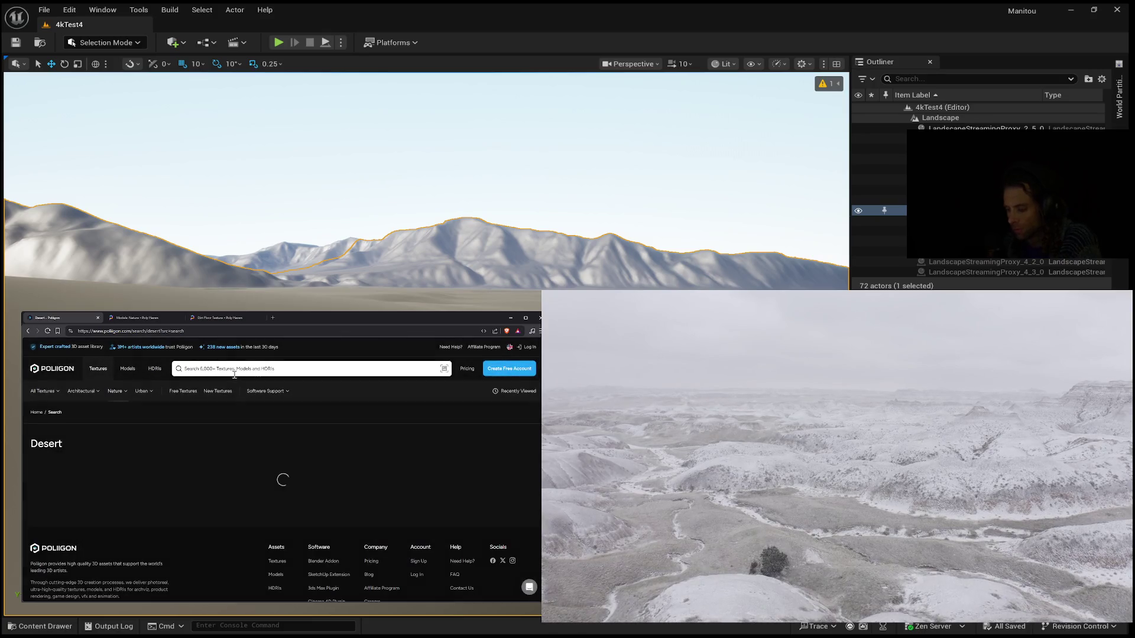
{"action": "scroll", "coordinate": [181, 472], "scroll_direction": "down", "scroll_amount": 3}
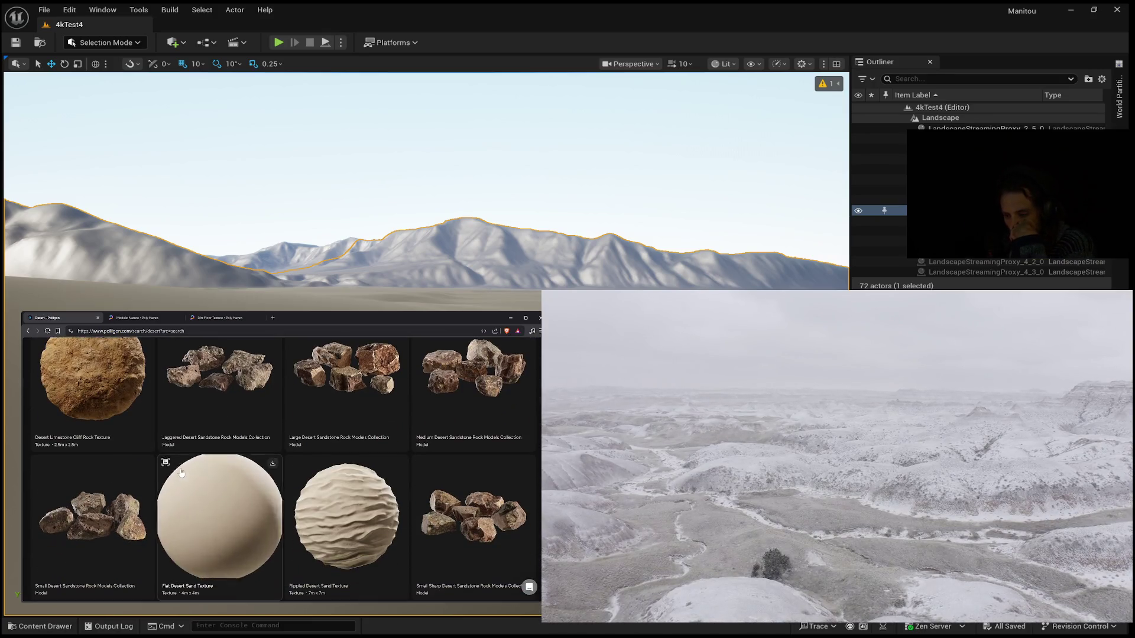
{"action": "scroll", "coordinate": [179, 458], "scroll_direction": "down", "scroll_amount": 3}
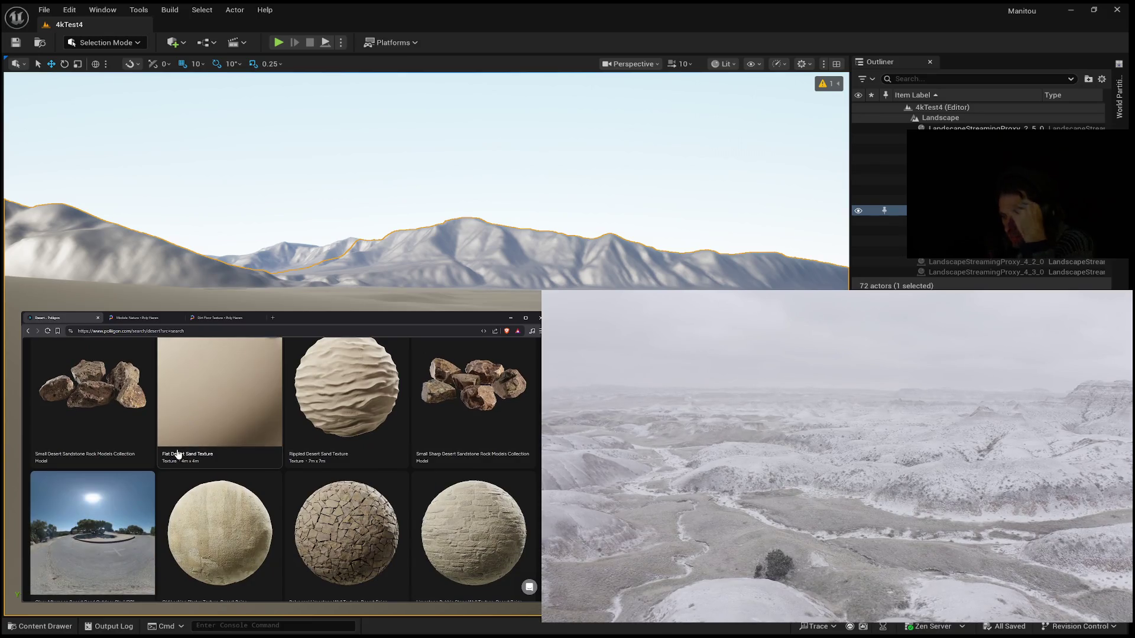
{"action": "scroll", "coordinate": [181, 456], "scroll_direction": "down", "scroll_amount": 3}
{"action": "scroll", "coordinate": [184, 452], "scroll_direction": "down", "scroll_amount": 2}
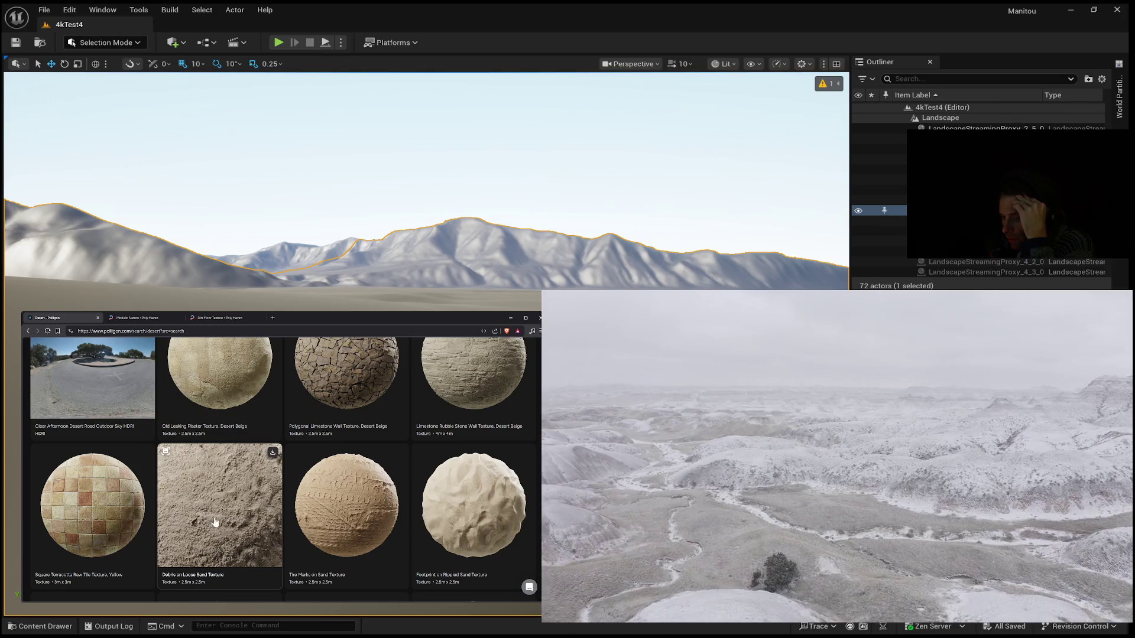
Step: Inspect the Debris on Loose Sand Texture page, then return to the desert results
{"action": "left_click", "coordinate": [205, 491]}
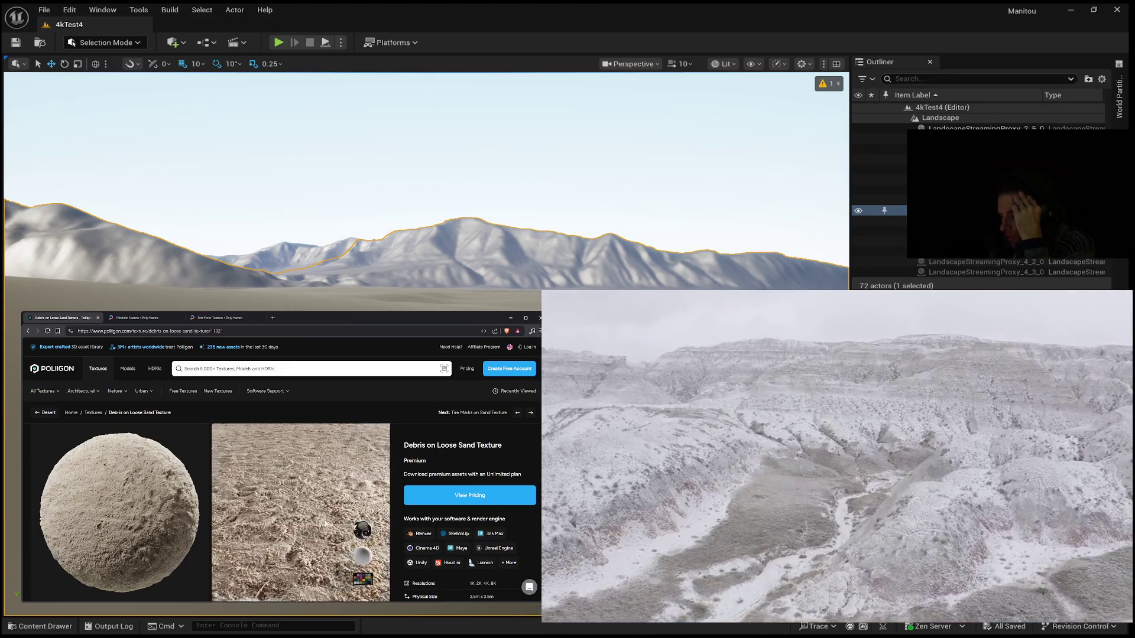
{"action": "scroll", "coordinate": [502, 429], "scroll_direction": "down", "scroll_amount": 5}
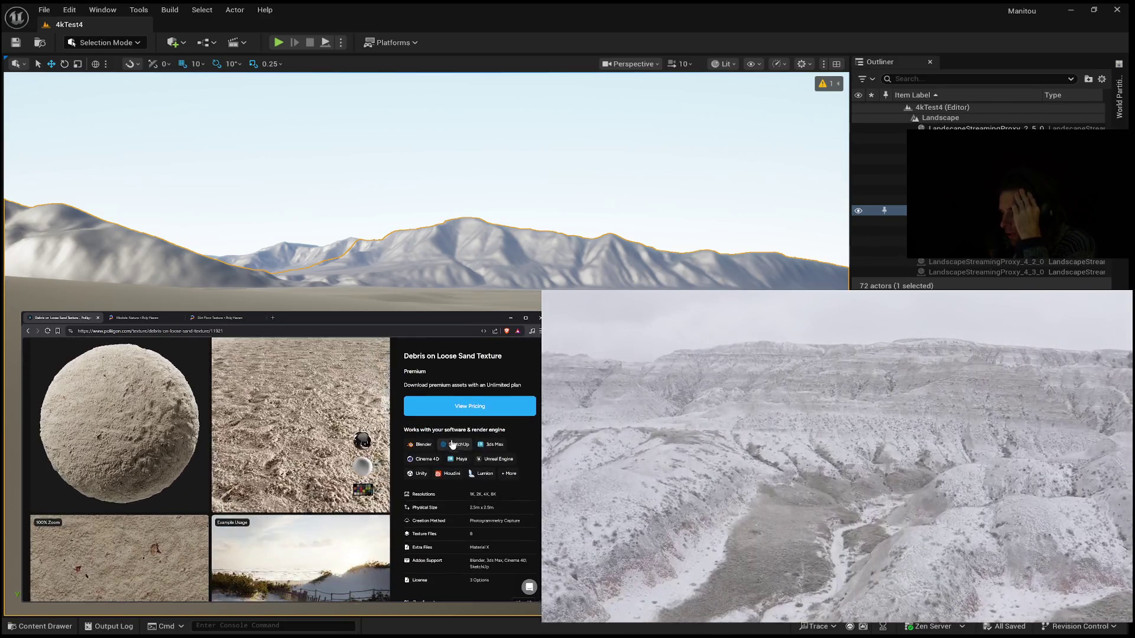
{"action": "scroll", "coordinate": [266, 497], "scroll_direction": "up", "scroll_amount": 3}
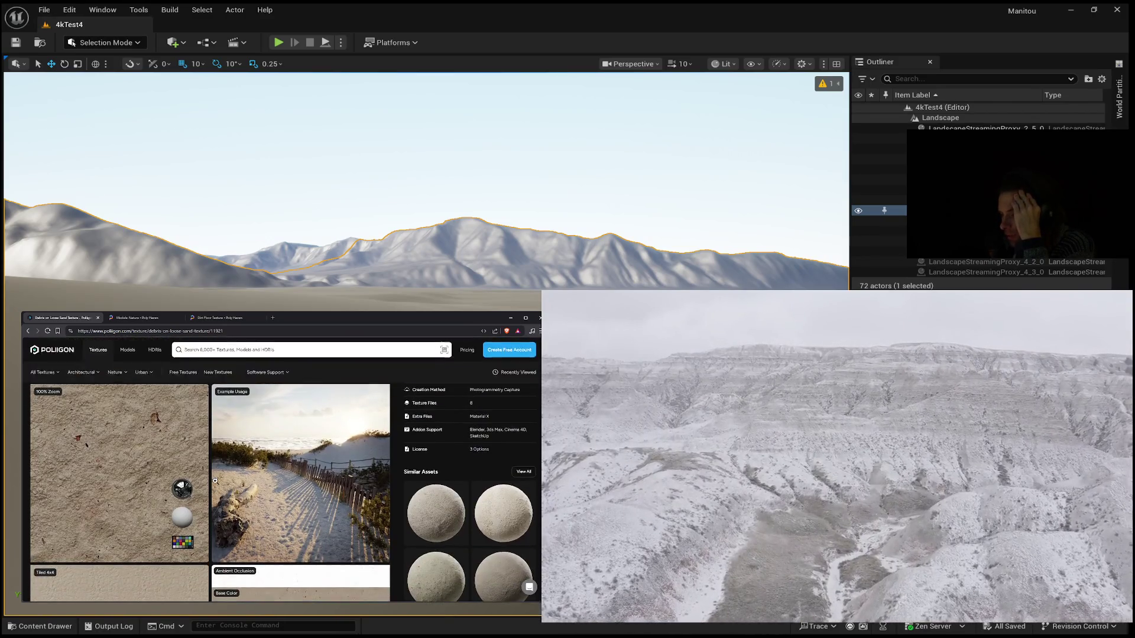
{"action": "scroll", "coordinate": [215, 481], "scroll_direction": "down", "scroll_amount": 5}
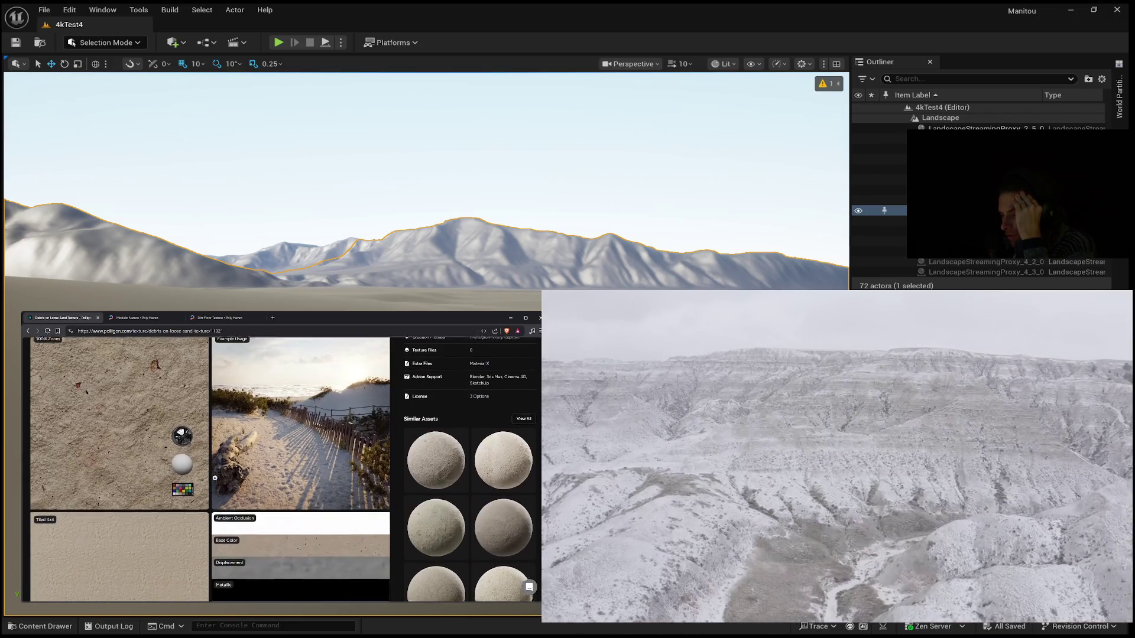
{"action": "scroll", "coordinate": [215, 478], "scroll_direction": "down", "scroll_amount": 5}
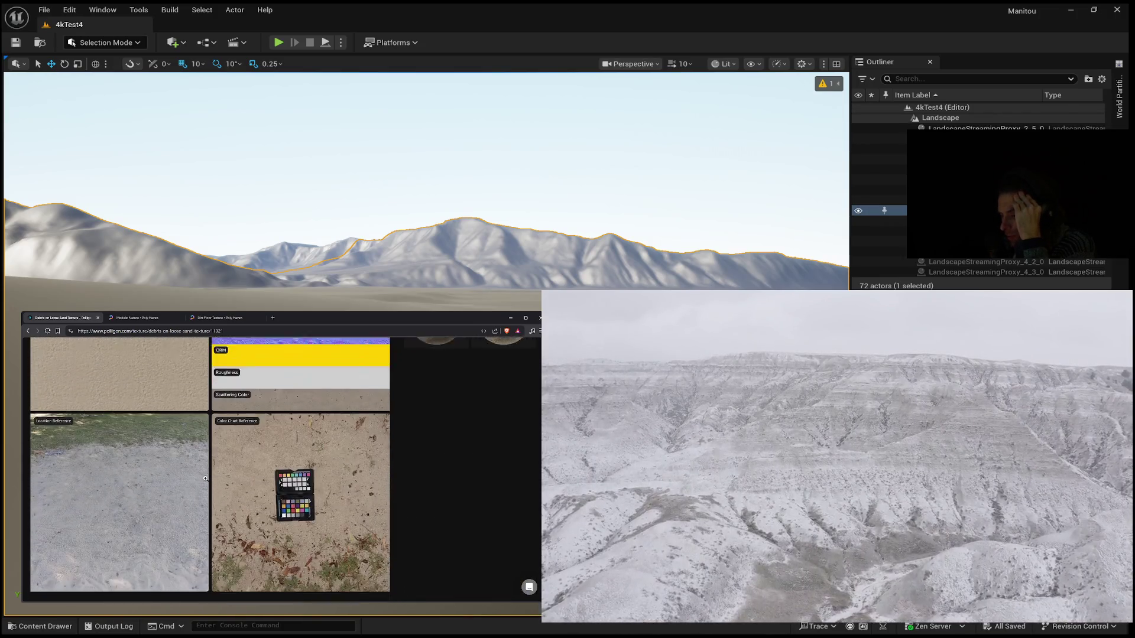
{"action": "scroll", "coordinate": [209, 477], "scroll_direction": "up", "scroll_amount": 8}
{"action": "scroll", "coordinate": [209, 477], "scroll_direction": "up", "scroll_amount": 3}
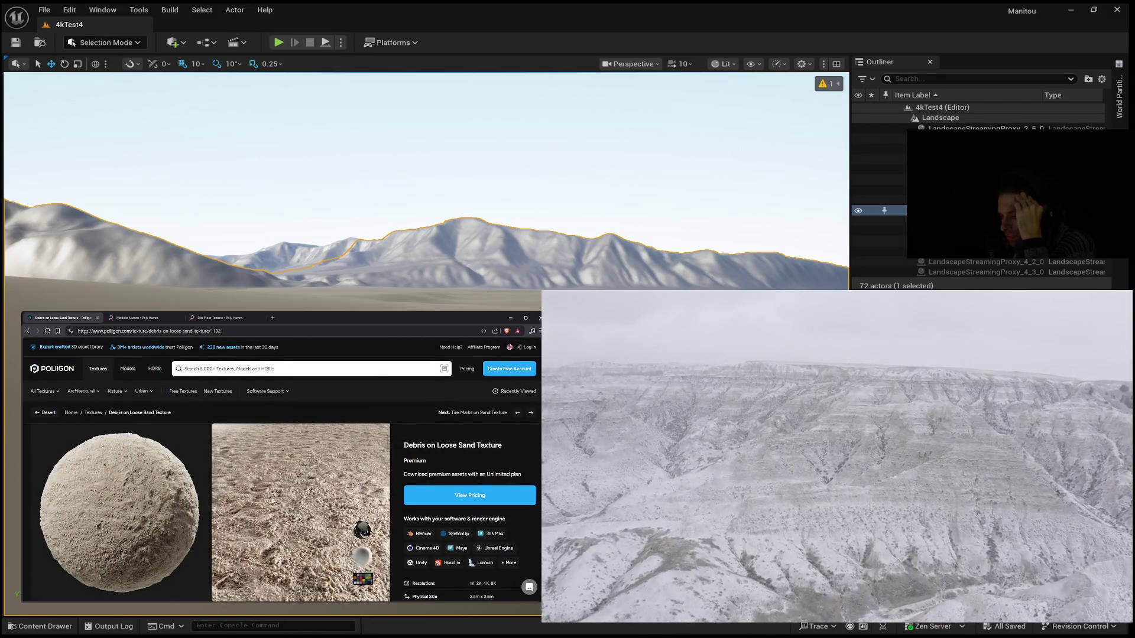
{"action": "left_click", "coordinate": [28, 331]}
Step: Scroll the desert results and open the Cracked Dry Earth Ground Texture page
{"action": "scroll", "coordinate": [248, 490], "scroll_direction": "down", "scroll_amount": 3}
{"action": "scroll", "coordinate": [261, 503], "scroll_direction": "down", "scroll_amount": 2}
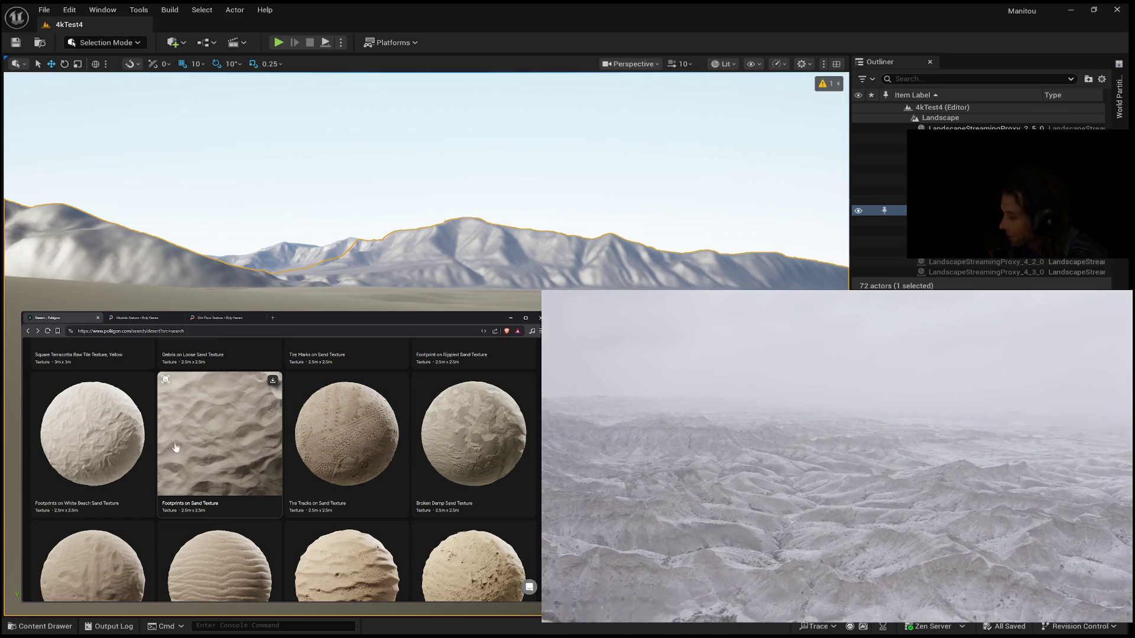
{"action": "scroll", "coordinate": [171, 440], "scroll_direction": "down", "scroll_amount": 5}
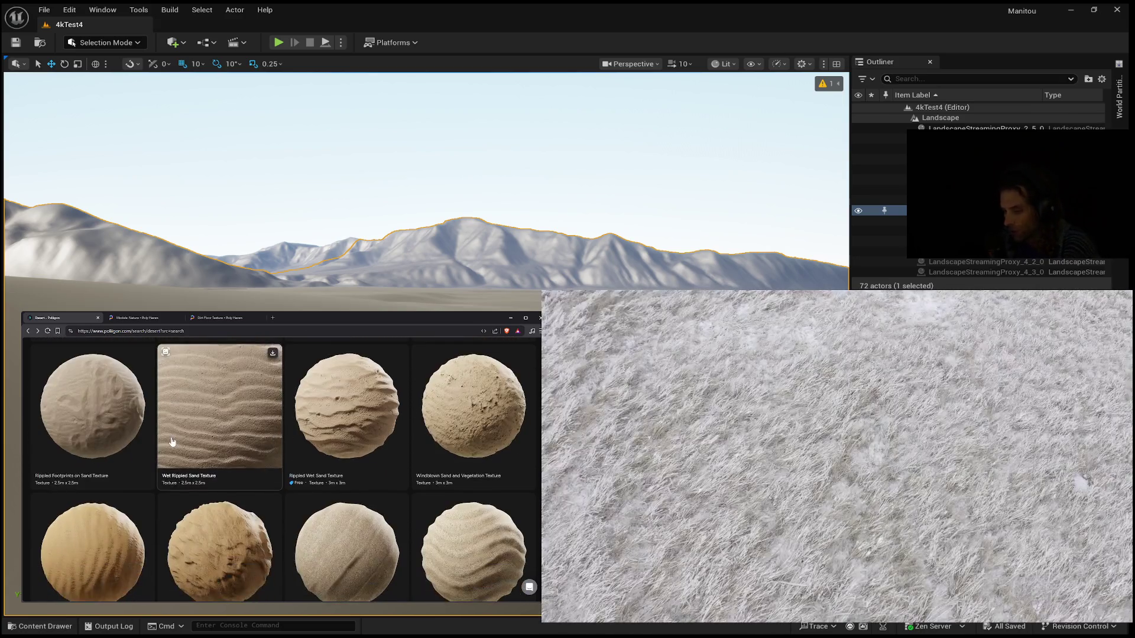
{"action": "scroll", "coordinate": [170, 442], "scroll_direction": "down", "scroll_amount": 2}
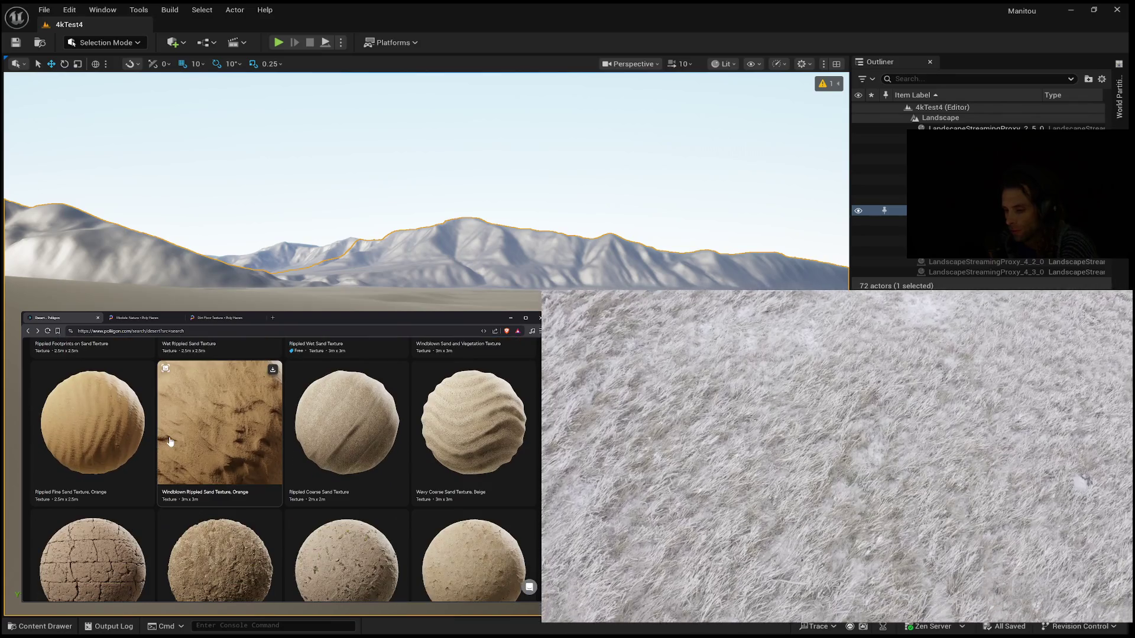
{"action": "scroll", "coordinate": [167, 442], "scroll_direction": "down", "scroll_amount": 2}
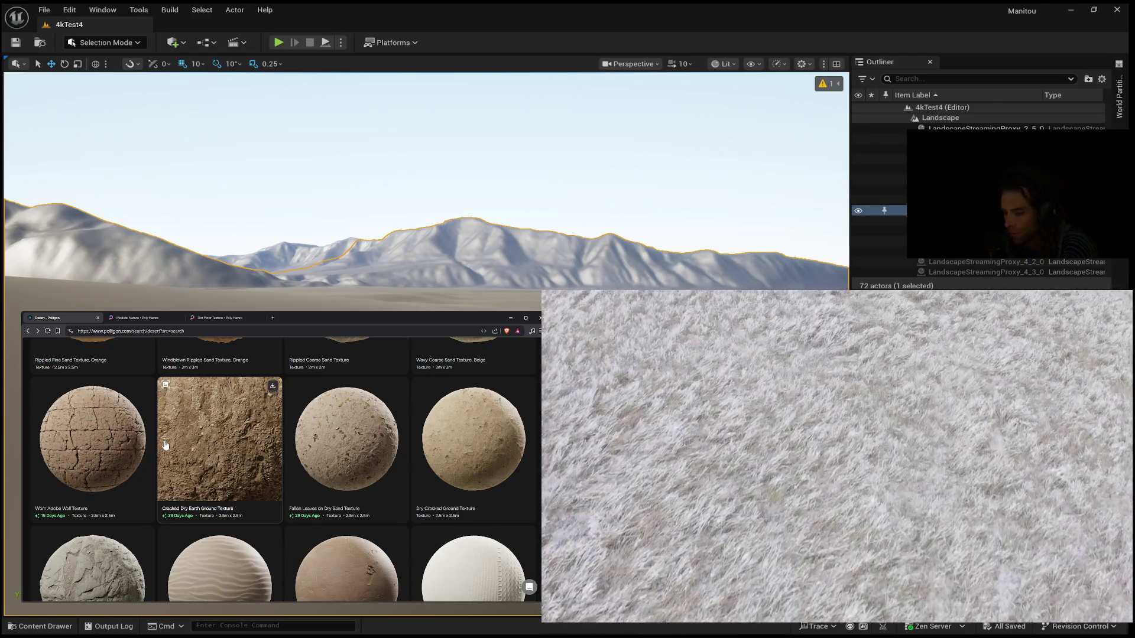
{"action": "scroll", "coordinate": [166, 445], "scroll_direction": "down", "scroll_amount": 1}
{"action": "left_click", "coordinate": [219, 419]}
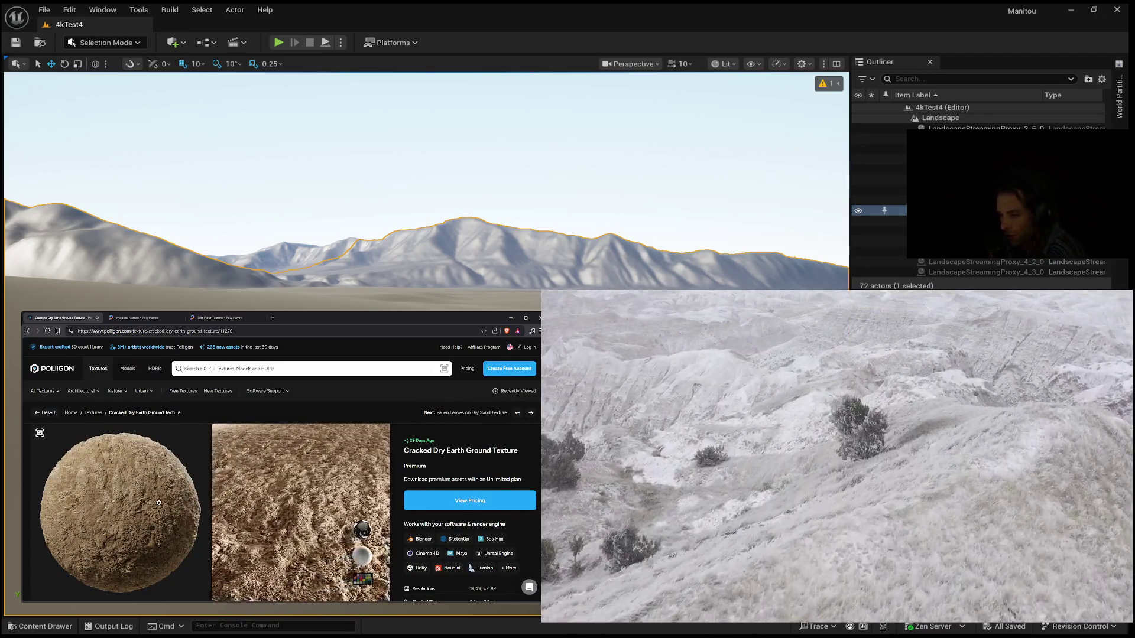
Step: Look over the Cracked Dry Earth texture's maps and reference photos
{"action": "scroll", "coordinate": [159, 502], "scroll_direction": "down", "scroll_amount": 3}
{"action": "scroll", "coordinate": [158, 502], "scroll_direction": "down", "scroll_amount": 5}
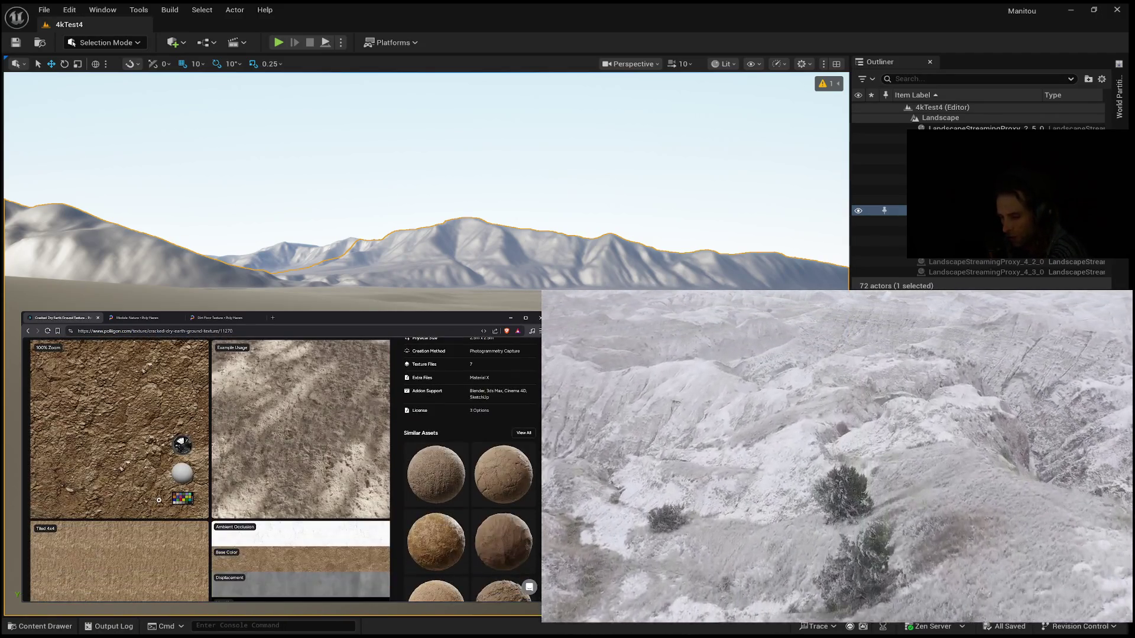
{"action": "scroll", "coordinate": [160, 497], "scroll_direction": "down", "scroll_amount": 2}
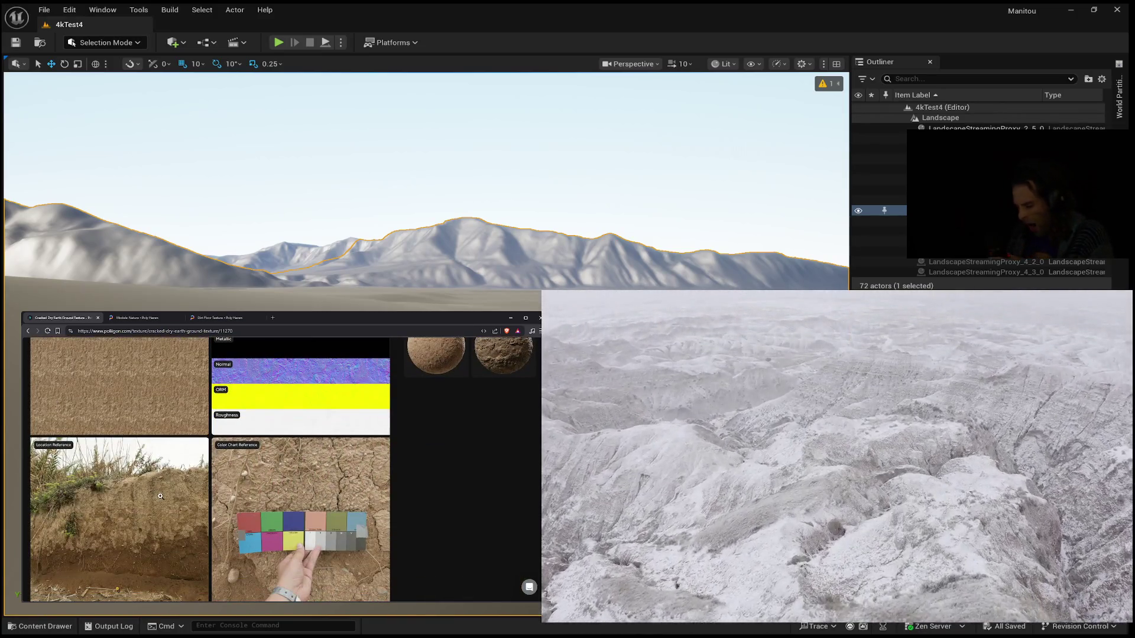
{"action": "scroll", "coordinate": [159, 497], "scroll_direction": "down", "scroll_amount": 3}
{"action": "scroll", "coordinate": [159, 495], "scroll_direction": "up", "scroll_amount": 2}
{"action": "scroll", "coordinate": [160, 496], "scroll_direction": "up", "scroll_amount": 1}
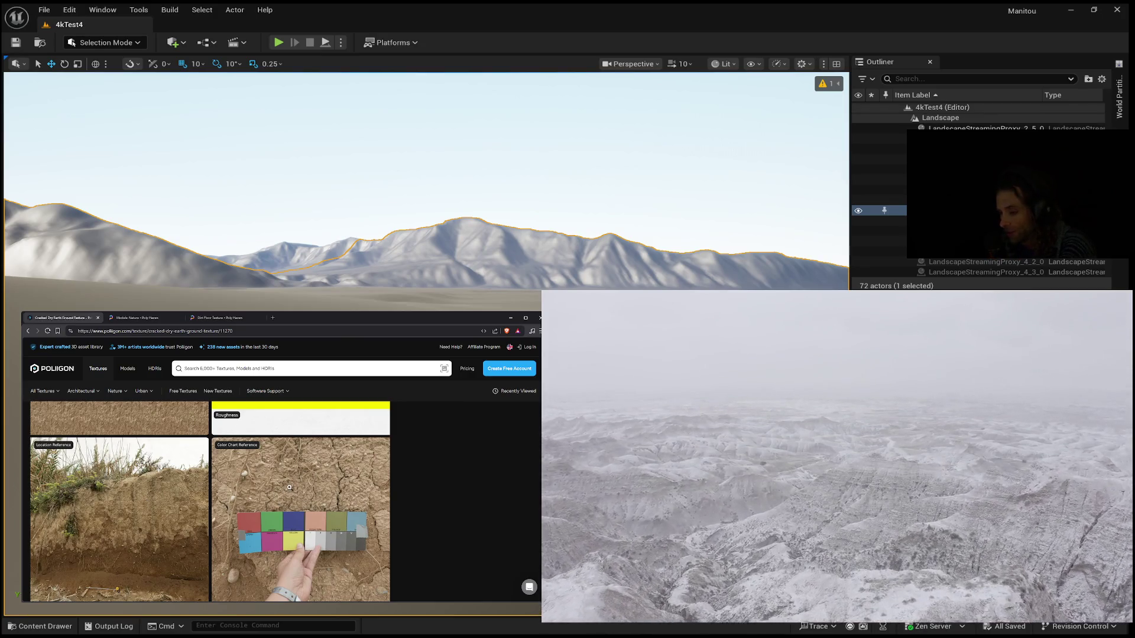
{"action": "scroll", "coordinate": [289, 487], "scroll_direction": "down", "scroll_amount": 3}
{"action": "scroll", "coordinate": [287, 487], "scroll_direction": "up", "scroll_amount": 10}
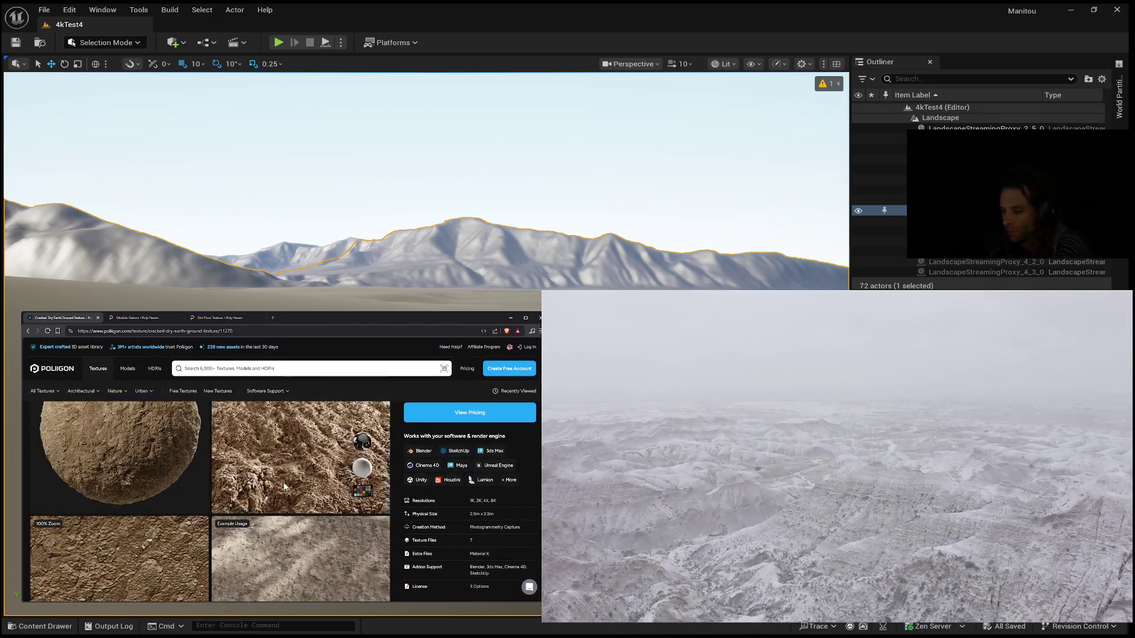
{"action": "scroll", "coordinate": [284, 487], "scroll_direction": "up", "scroll_amount": 2}
Step: Check the subscription pricing options, close them, and clear the page's web address
{"action": "left_click", "coordinate": [449, 501]}
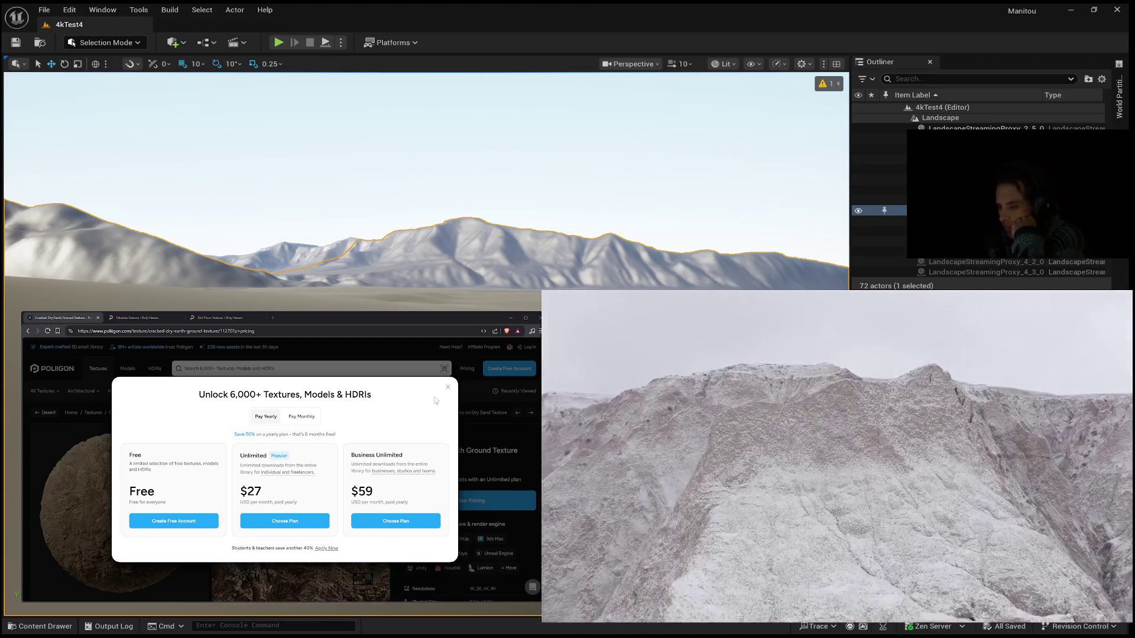
{"action": "key", "text": "Escape"}
{"action": "left_click", "coordinate": [169, 331]}
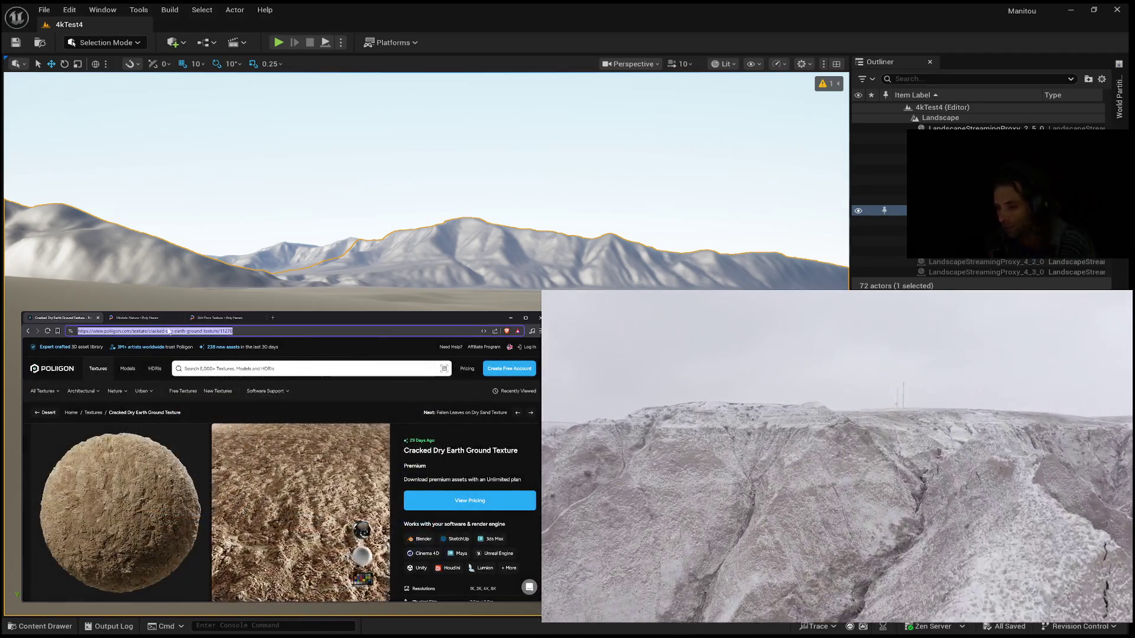
{"action": "key", "text": "BackSpace"}
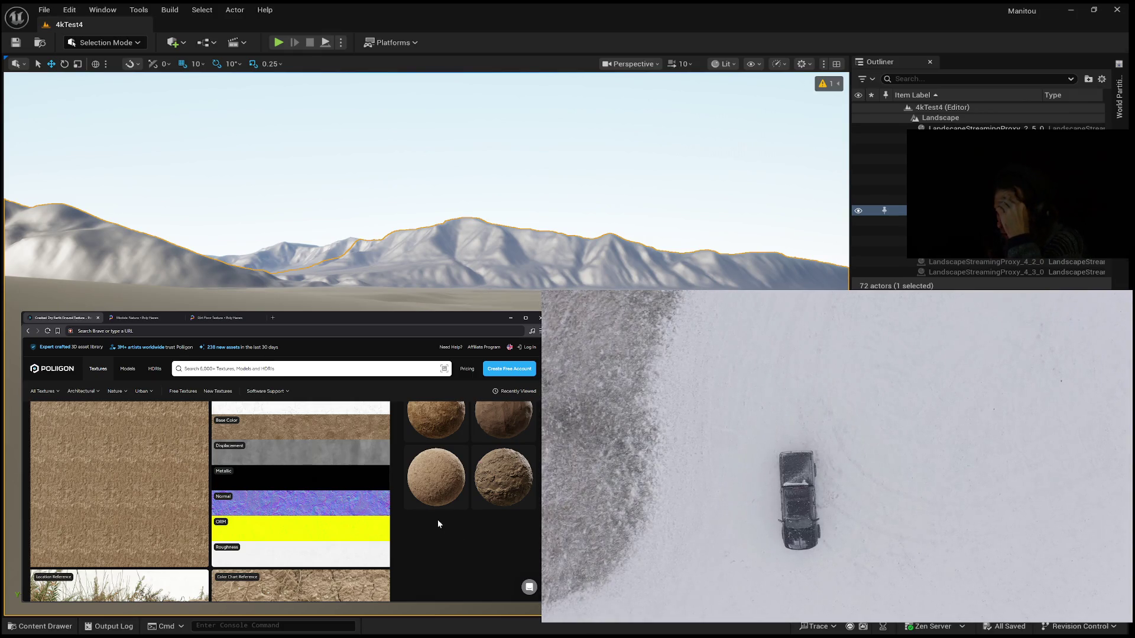
{"action": "scroll", "coordinate": [391, 516], "scroll_direction": "down", "scroll_amount": 3}
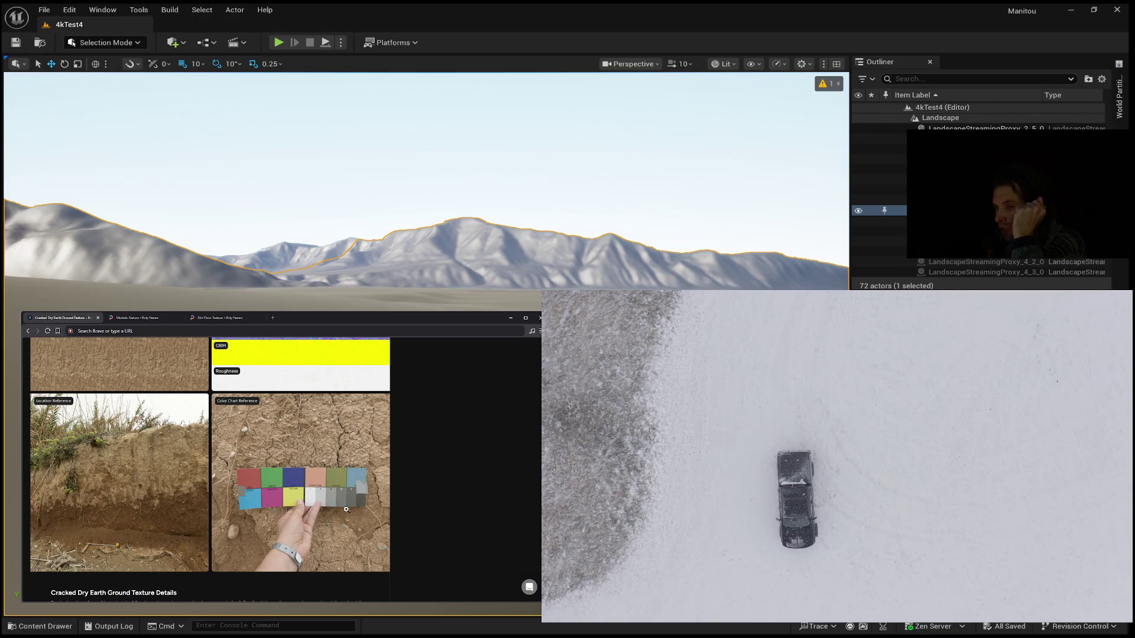
{"action": "scroll", "coordinate": [347, 511], "scroll_direction": "up", "scroll_amount": 7}
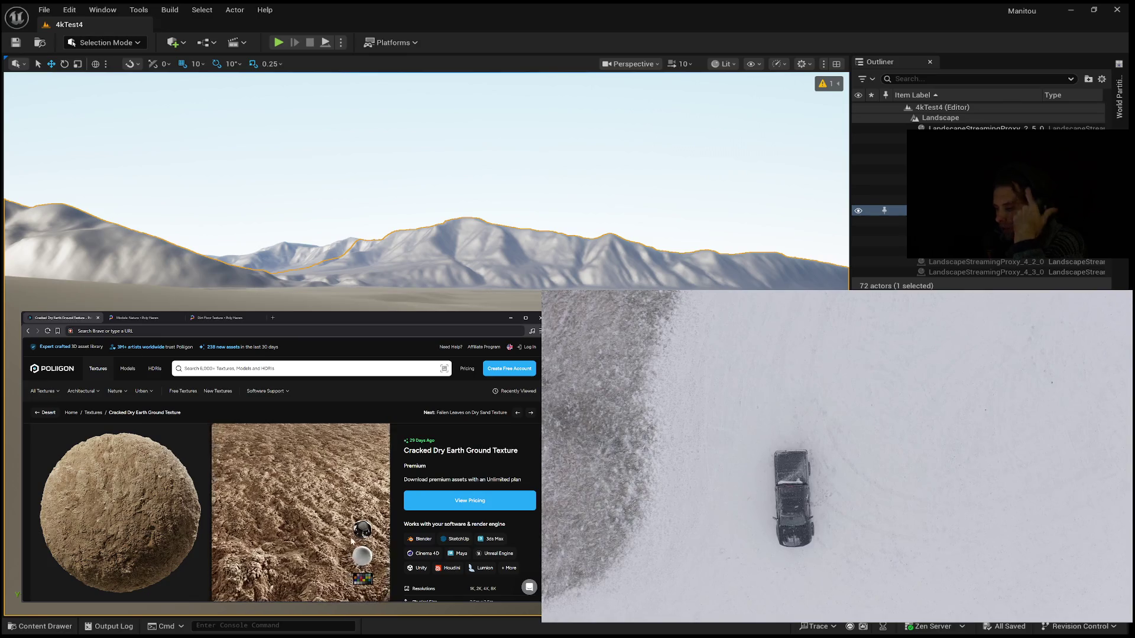
{"action": "scroll", "coordinate": [335, 519], "scroll_direction": "down", "scroll_amount": 1}
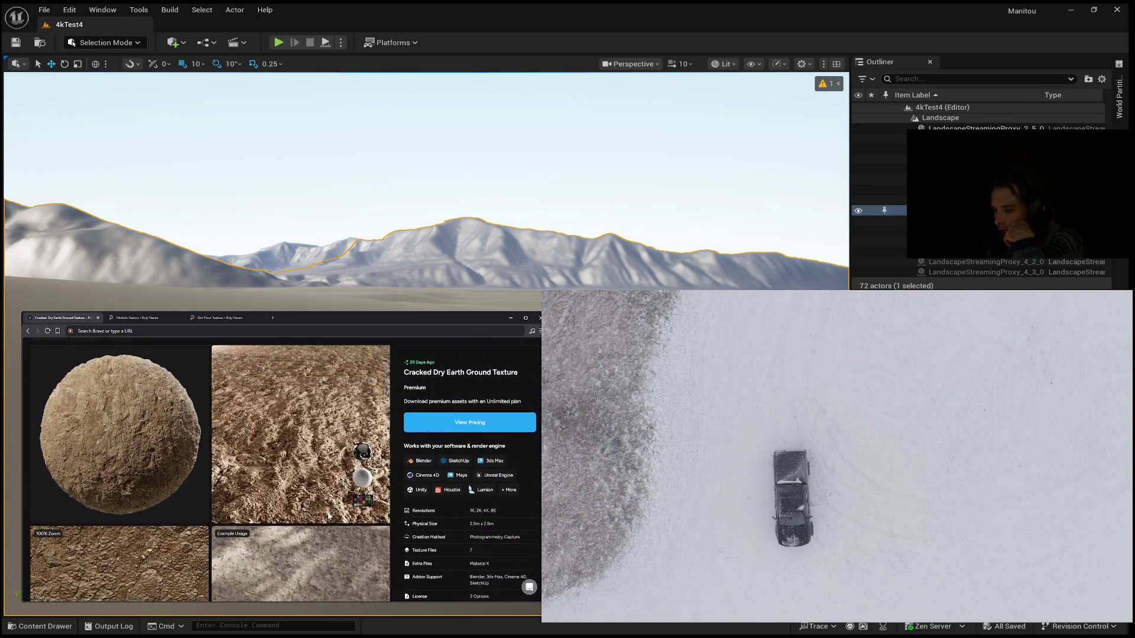
{"action": "scroll", "coordinate": [334, 519], "scroll_direction": "up", "scroll_amount": 1}
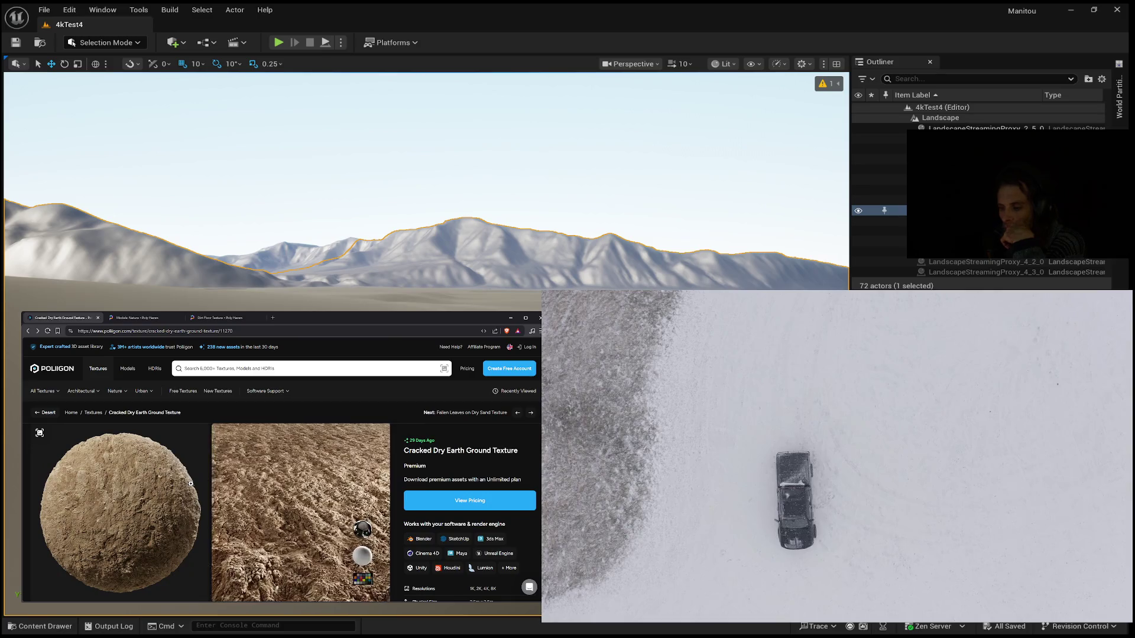
{"action": "scroll", "coordinate": [191, 483], "scroll_direction": "down", "scroll_amount": 5}
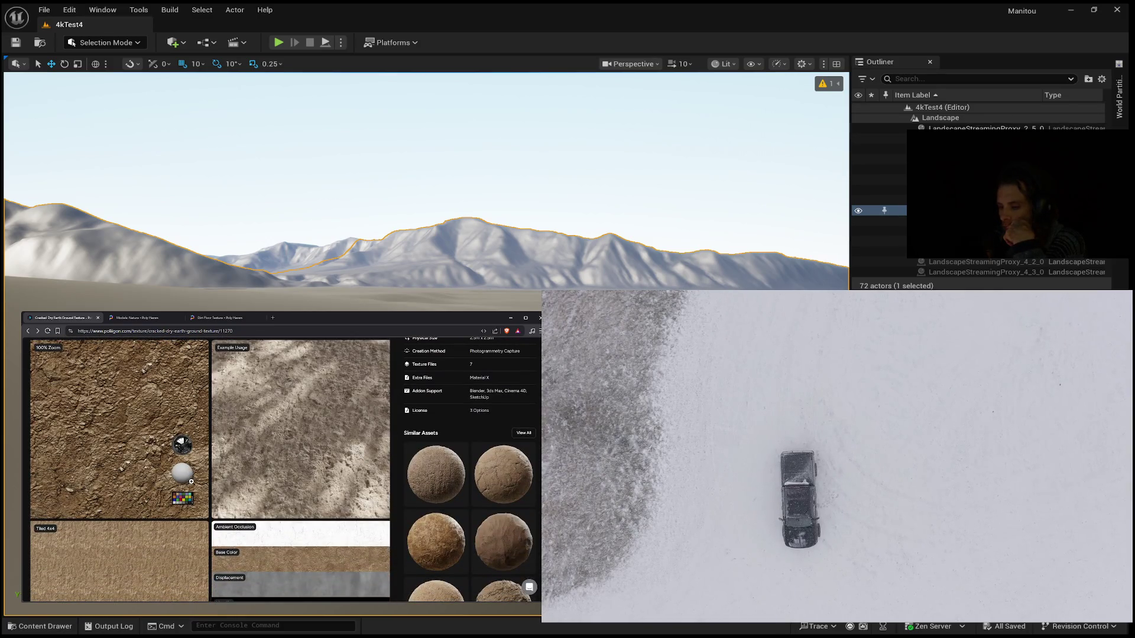
{"action": "scroll", "coordinate": [191, 482], "scroll_direction": "down", "scroll_amount": 4}
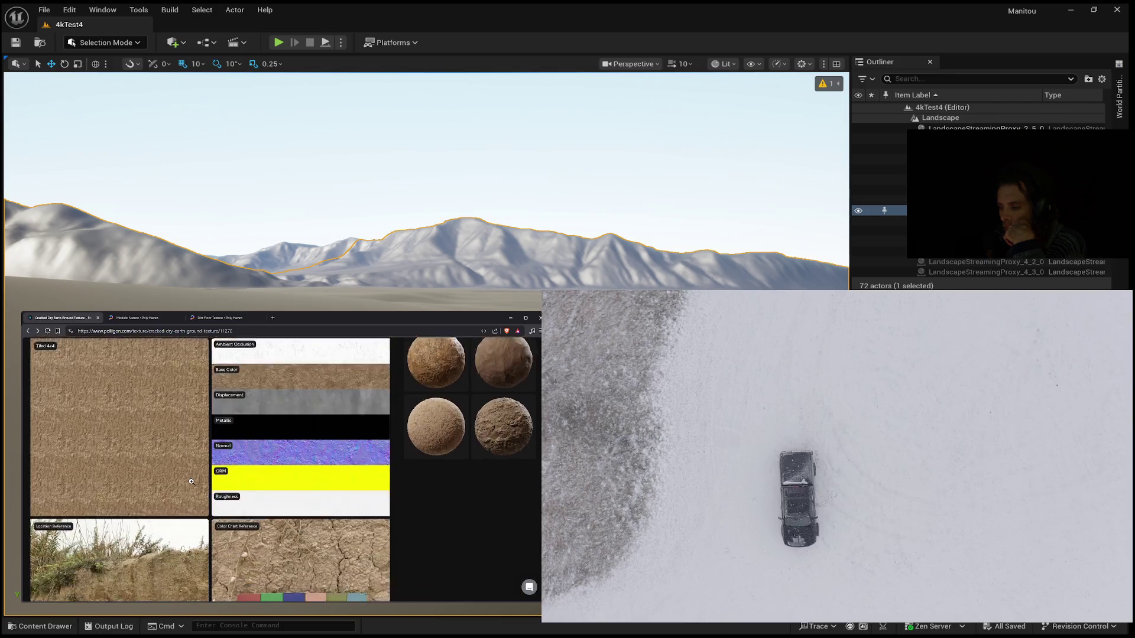
{"action": "scroll", "coordinate": [192, 484], "scroll_direction": "down", "scroll_amount": 1}
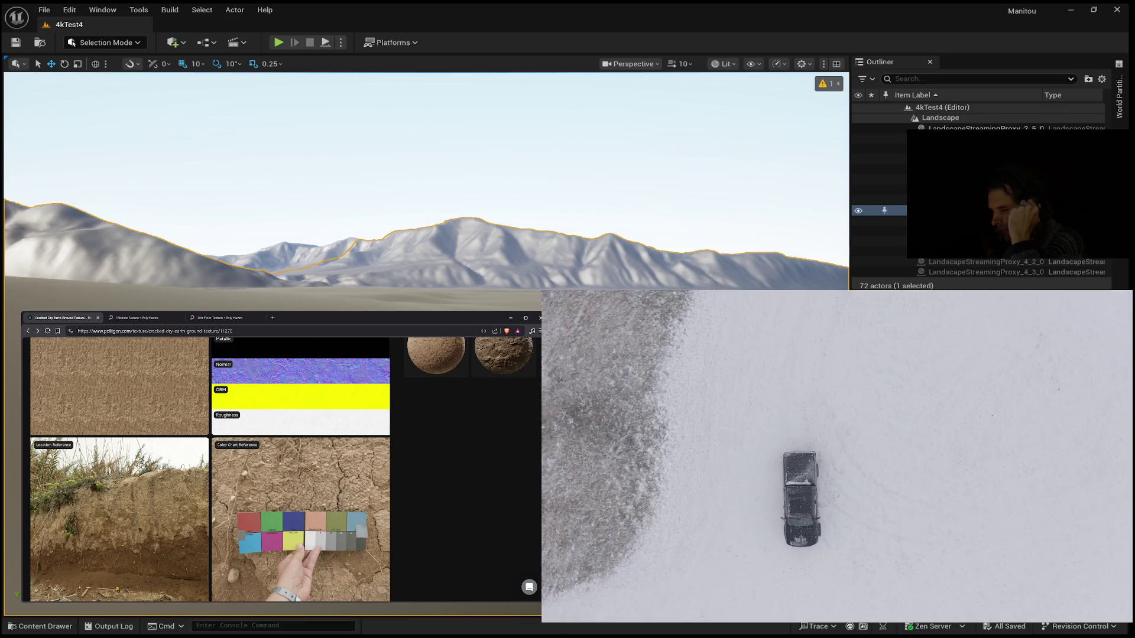
{"action": "scroll", "coordinate": [474, 402], "scroll_direction": "up", "scroll_amount": 5}
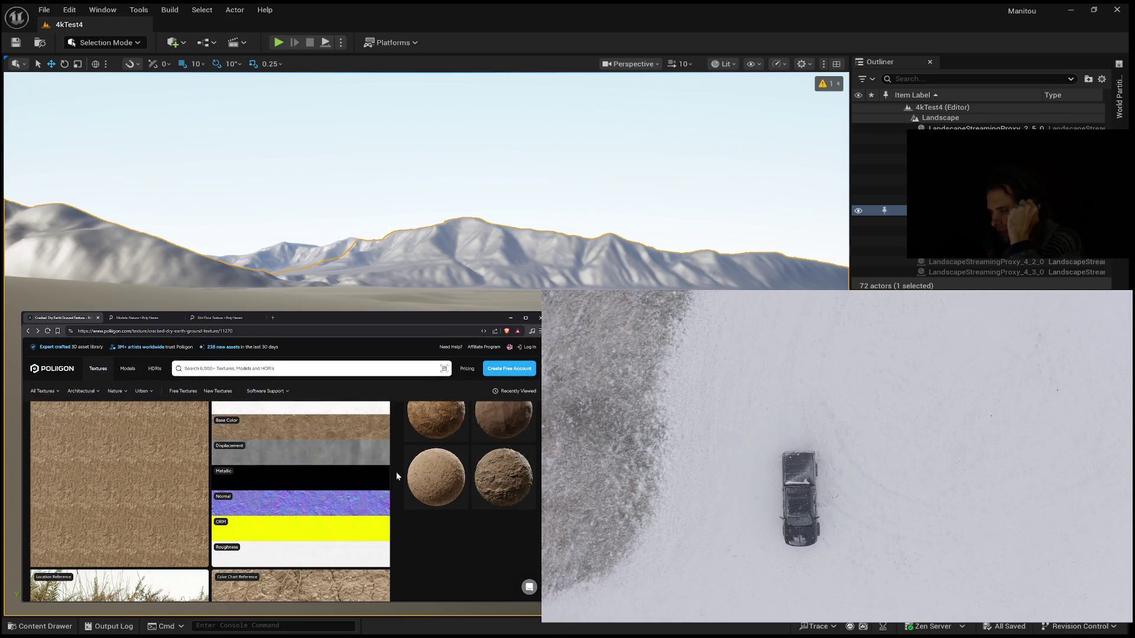
{"action": "left_click", "coordinate": [482, 478]}
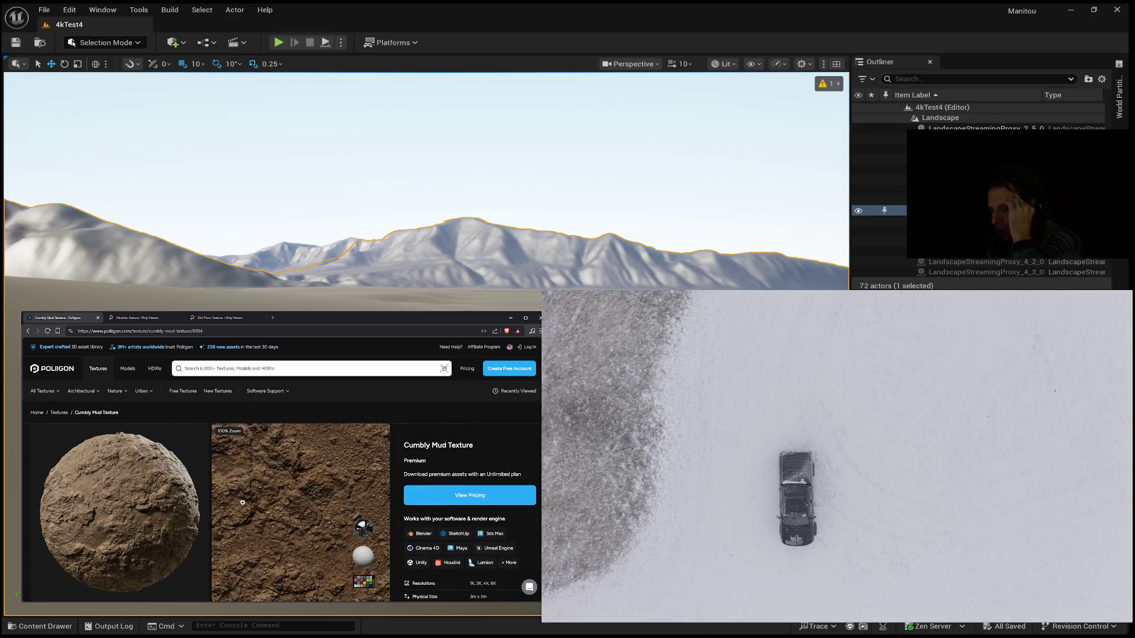
Step: Go back to the Desert search results and open the Heavily Cracked Dried Mud Texture
{"action": "scroll", "coordinate": [254, 500], "scroll_direction": "down", "scroll_amount": 3}
{"action": "scroll", "coordinate": [254, 499], "scroll_direction": "down", "scroll_amount": 5}
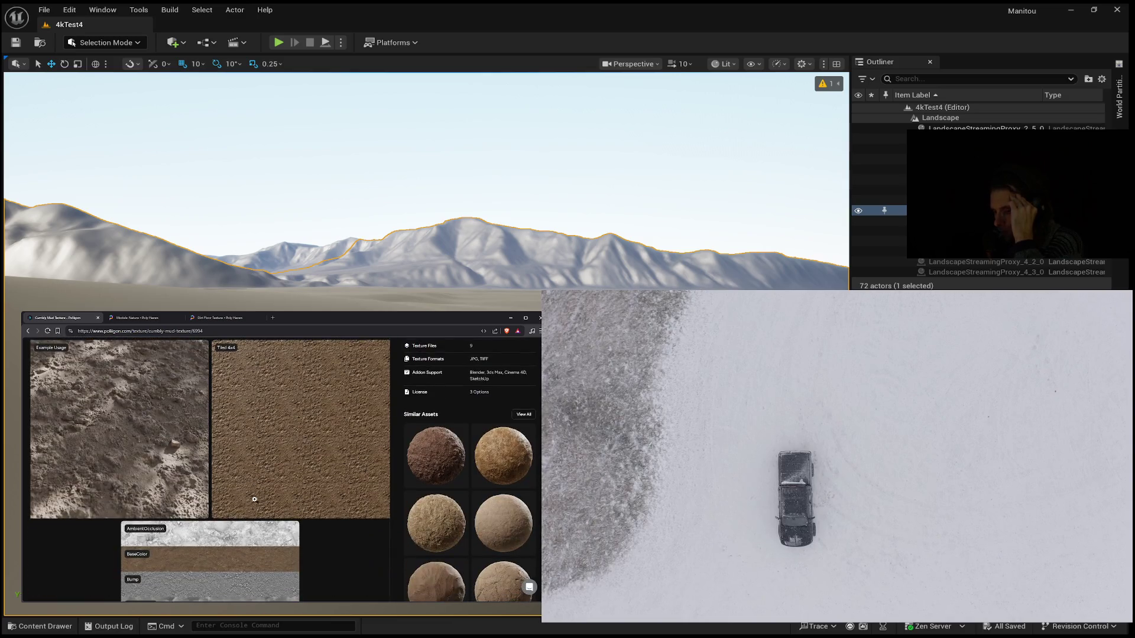
{"action": "scroll", "coordinate": [255, 498], "scroll_direction": "up", "scroll_amount": 3}
{"action": "scroll", "coordinate": [255, 498], "scroll_direction": "up", "scroll_amount": 2}
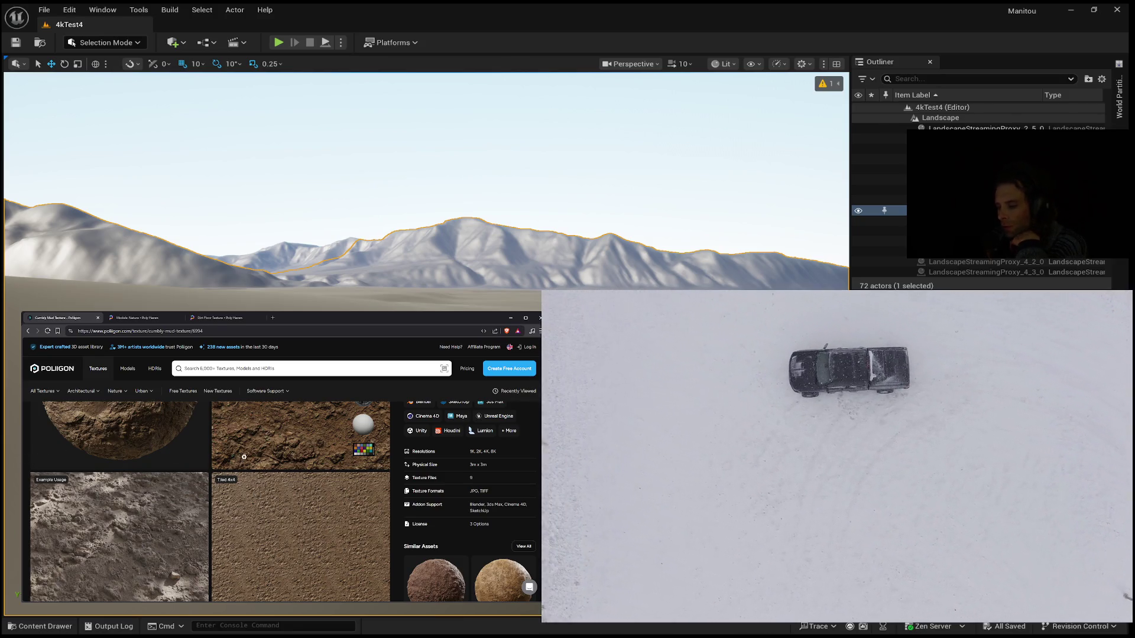
{"action": "scroll", "coordinate": [243, 457], "scroll_direction": "down", "scroll_amount": 5}
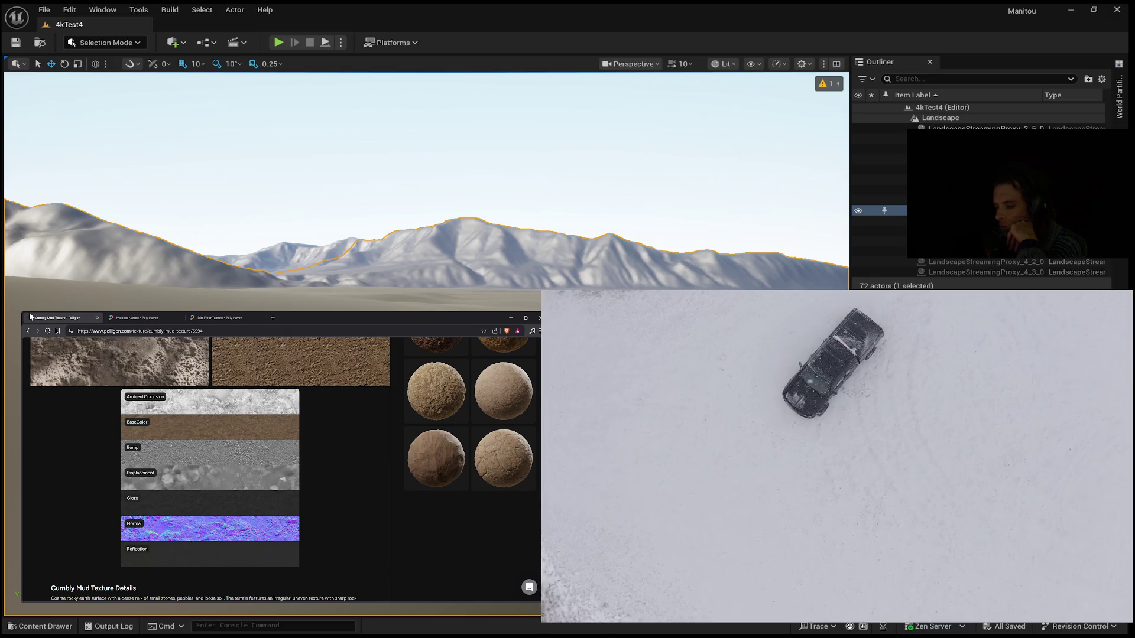
{"action": "left_click", "coordinate": [28, 331]}
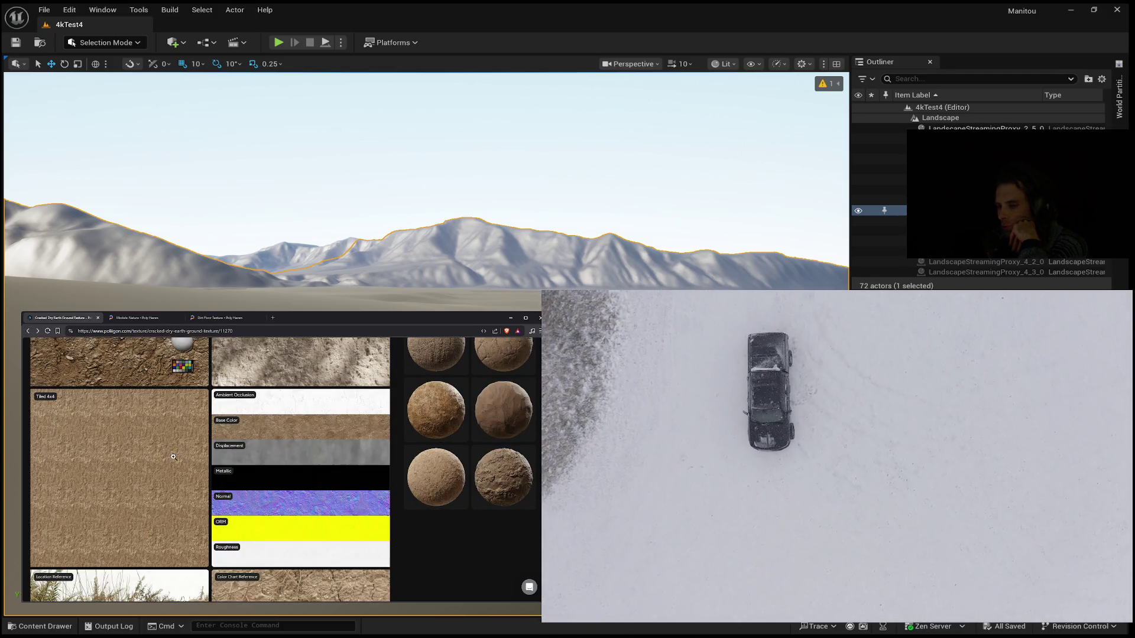
{"action": "left_click", "coordinate": [28, 332]}
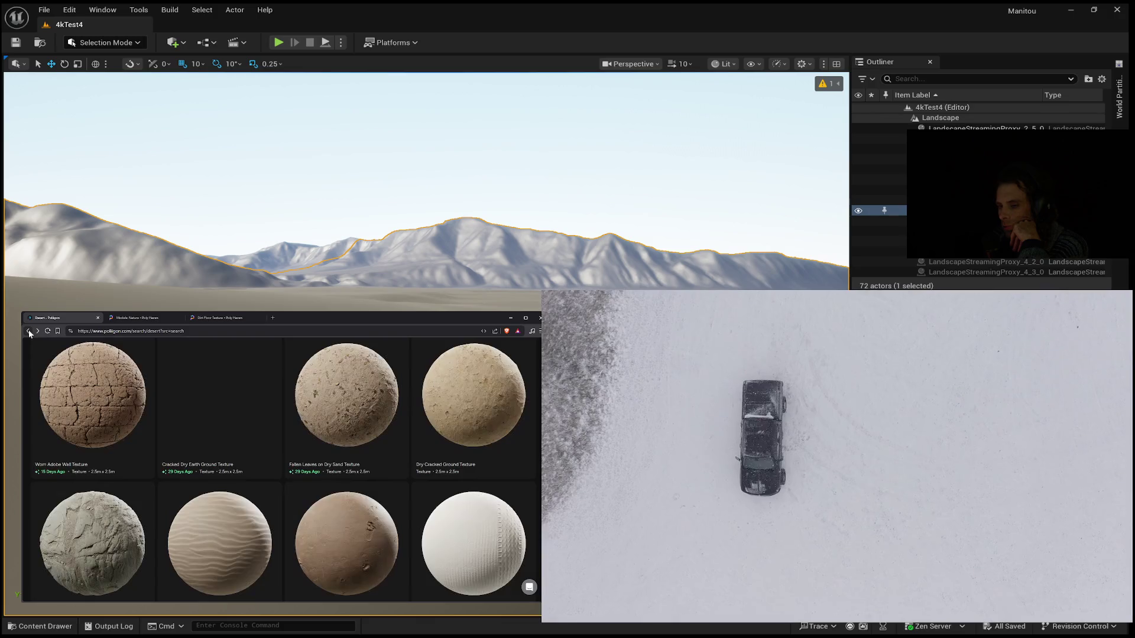
{"action": "scroll", "coordinate": [236, 466], "scroll_direction": "down", "scroll_amount": 3}
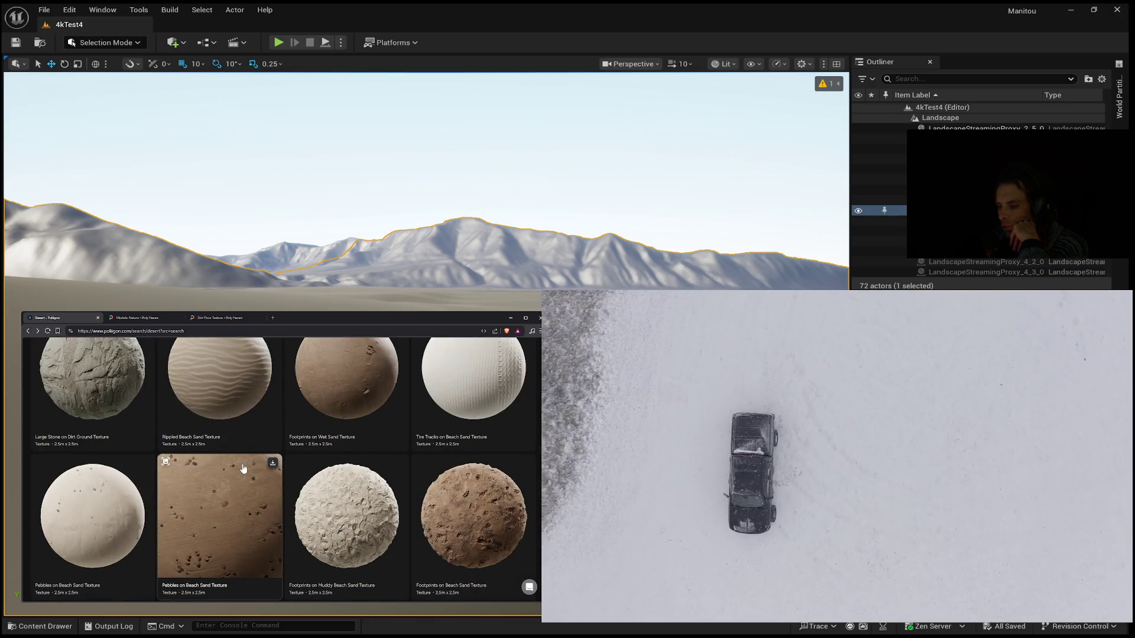
{"action": "scroll", "coordinate": [242, 469], "scroll_direction": "down", "scroll_amount": 5}
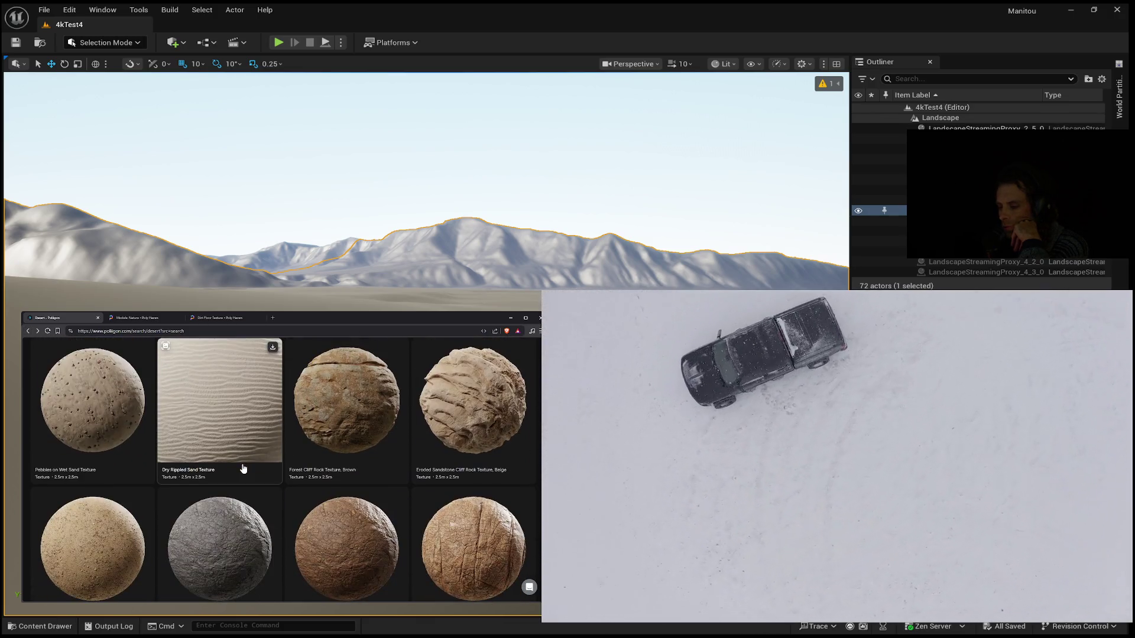
{"action": "scroll", "coordinate": [243, 468], "scroll_direction": "down", "scroll_amount": 4}
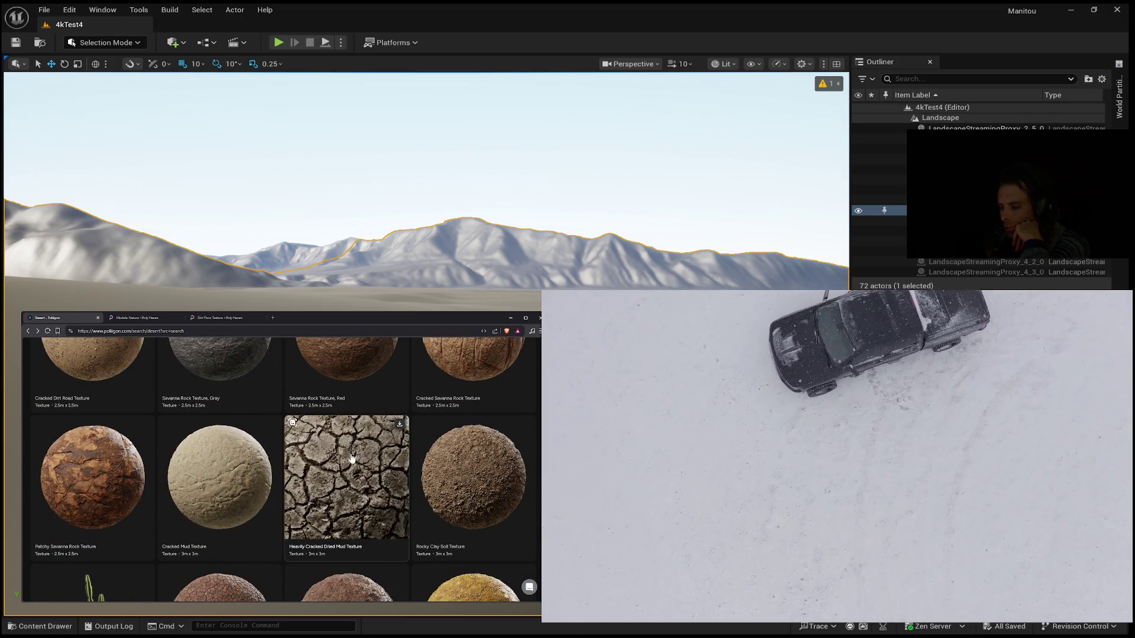
{"action": "left_click", "coordinate": [351, 473]}
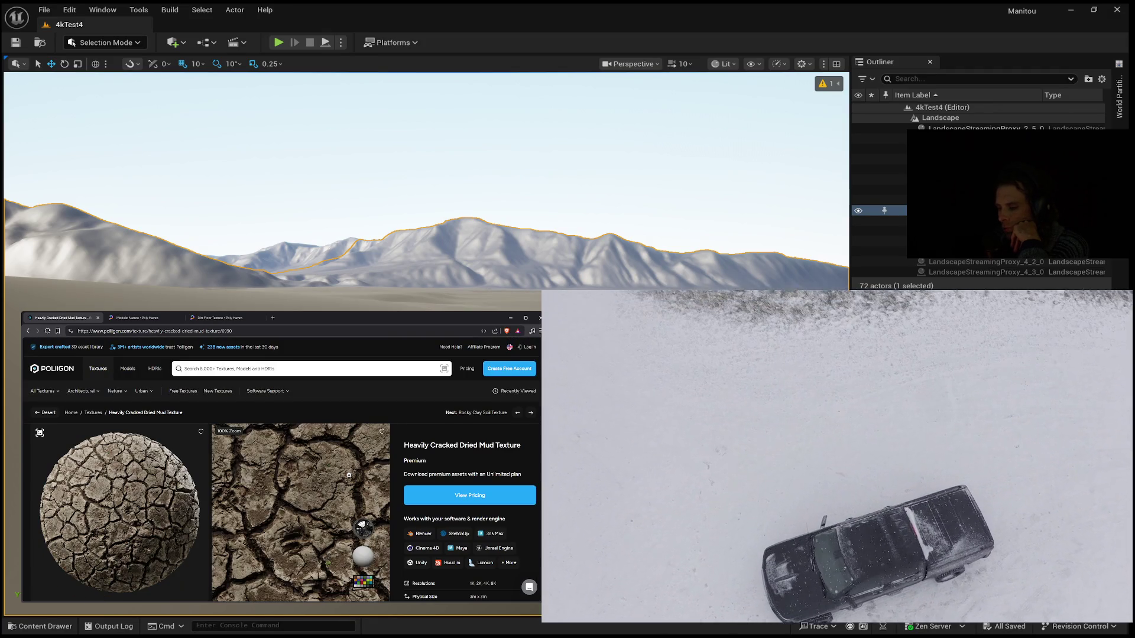
Step: Step through the mud texture's enlarged previews to the Tiled 4x4 view
{"action": "left_click", "coordinate": [343, 523]}
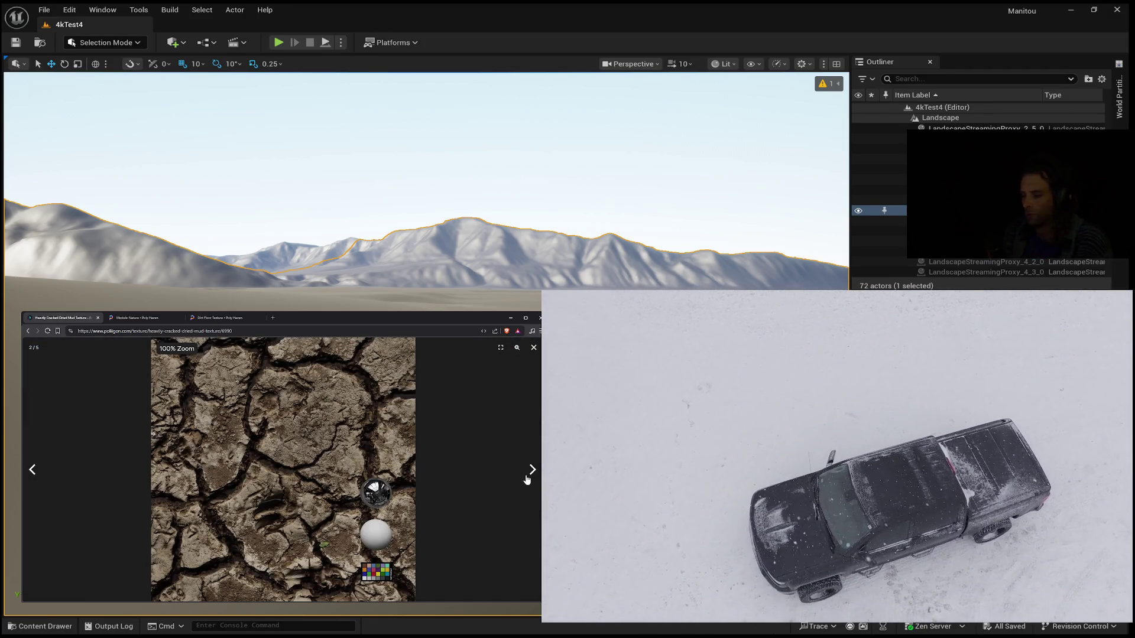
{"action": "left_click", "coordinate": [532, 470]}
{"action": "left_click", "coordinate": [534, 471]}
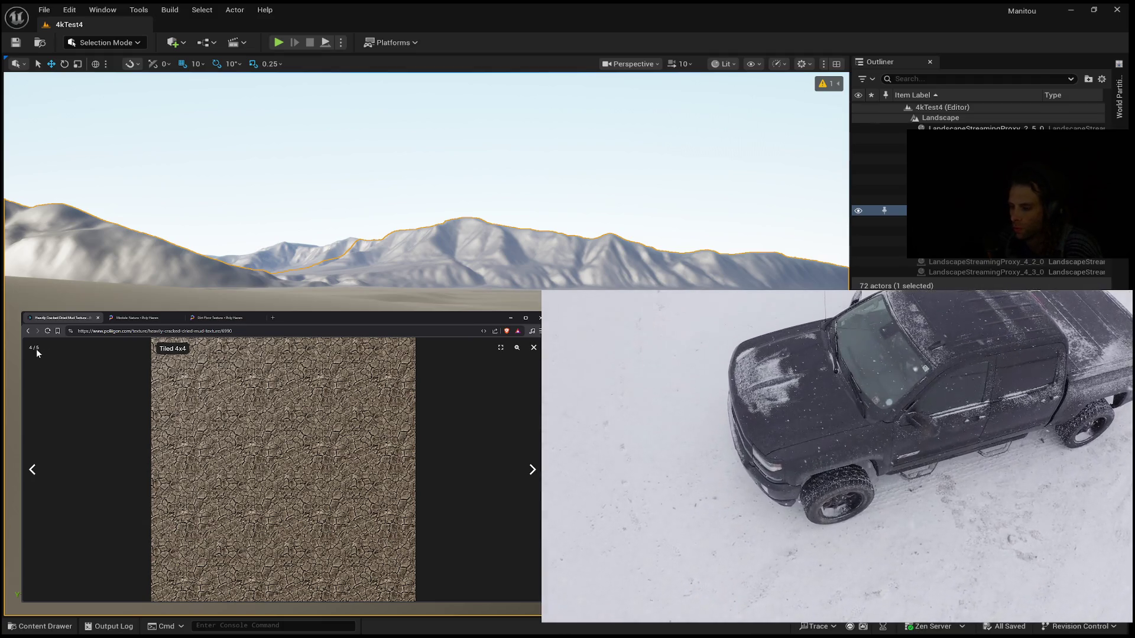
Step: Back in the desert results, list and browse textures similar to Small Pebbled on Cracked Dirt
{"action": "left_click", "coordinate": [28, 331]}
{"action": "scroll", "coordinate": [230, 525], "scroll_direction": "down", "scroll_amount": 3}
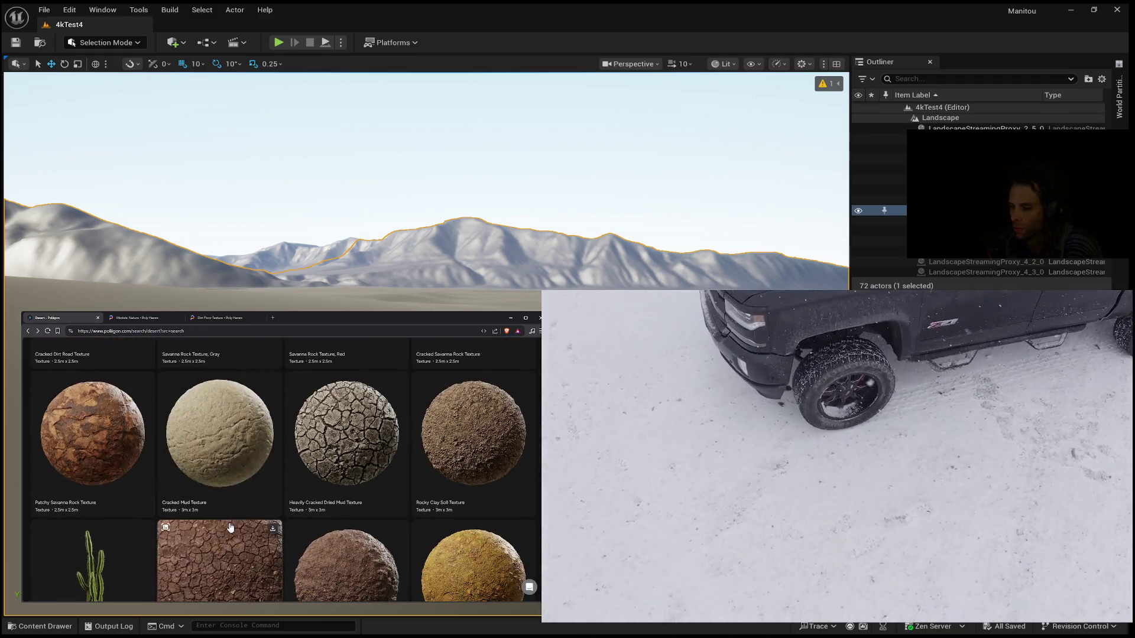
{"action": "scroll", "coordinate": [230, 526], "scroll_direction": "down", "scroll_amount": 3}
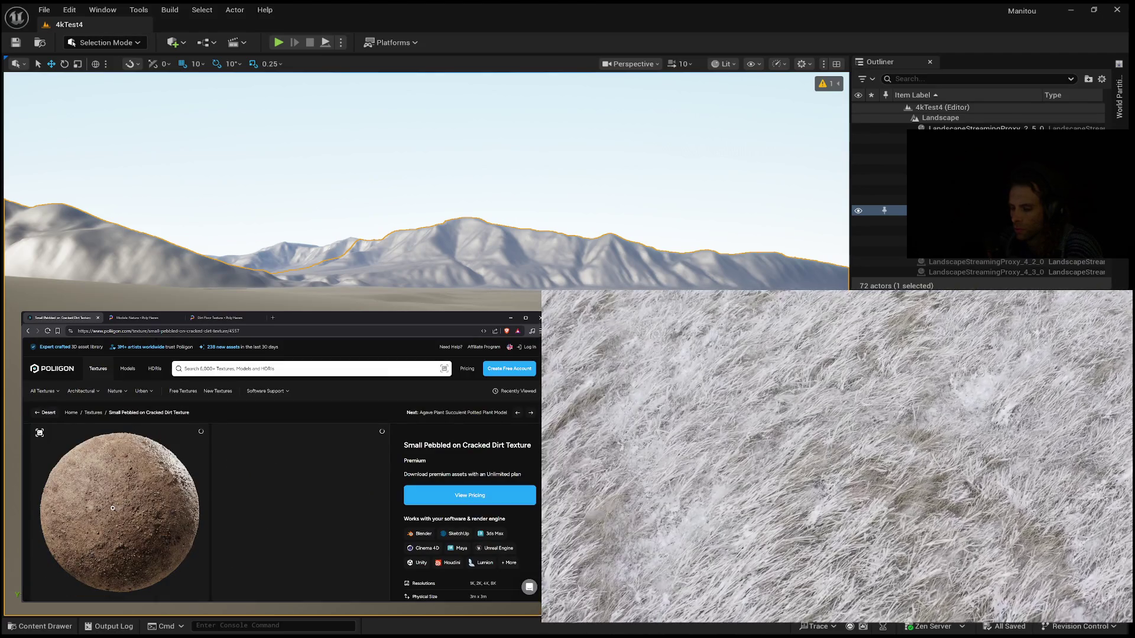
{"action": "left_click", "coordinate": [40, 432]}
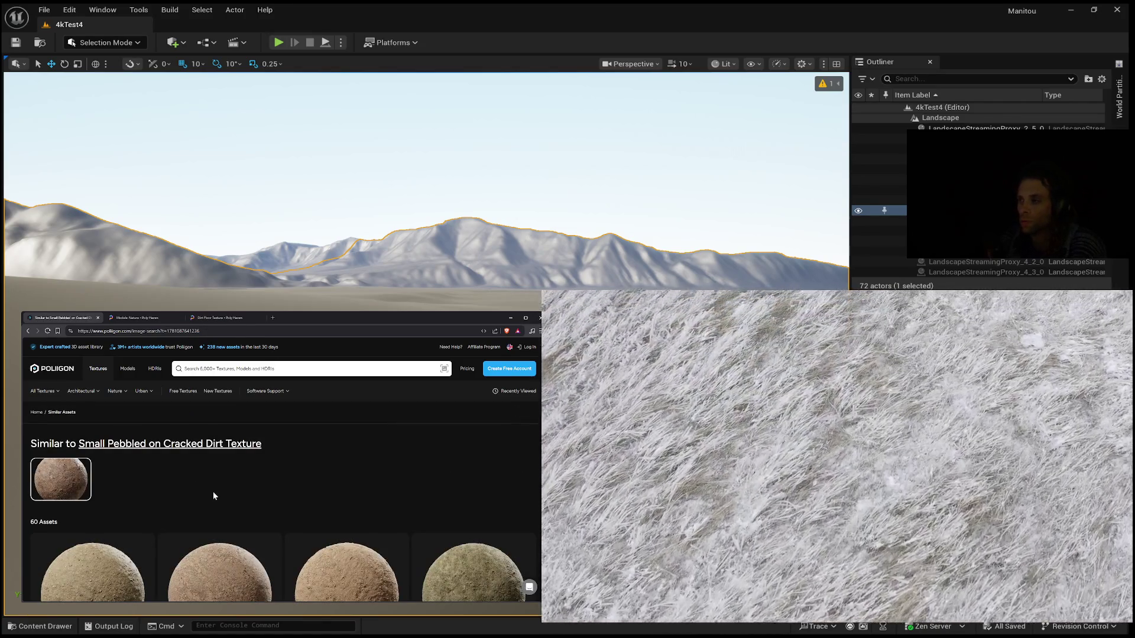
{"action": "scroll", "coordinate": [214, 496], "scroll_direction": "down", "scroll_amount": 2}
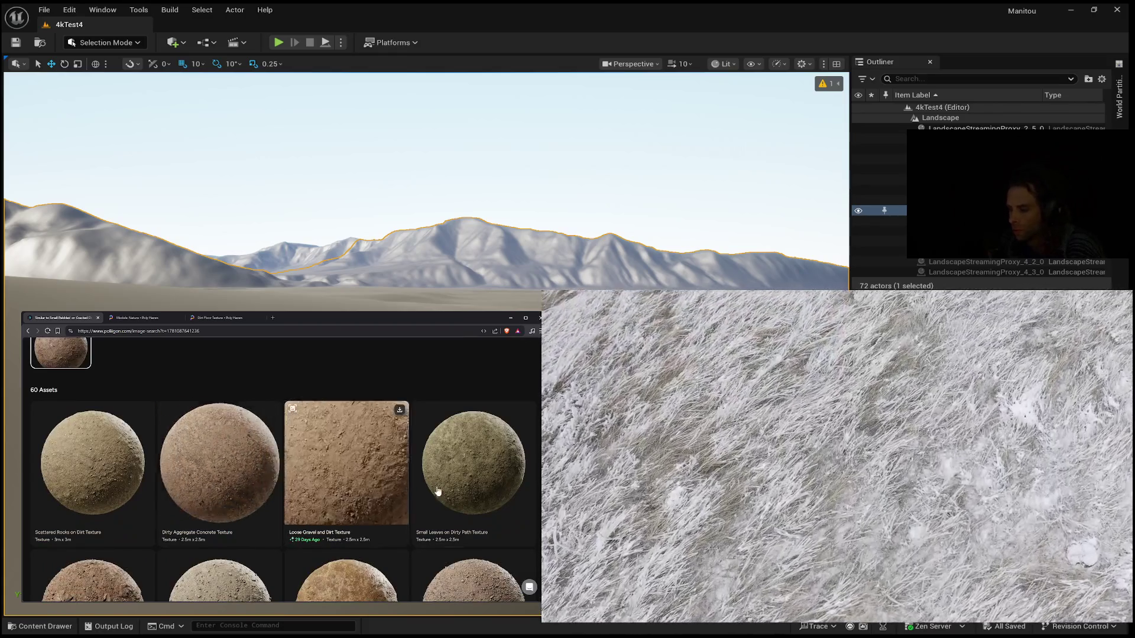
{"action": "scroll", "coordinate": [463, 490], "scroll_direction": "down", "scroll_amount": 2}
{"action": "scroll", "coordinate": [462, 491], "scroll_direction": "down", "scroll_amount": 2}
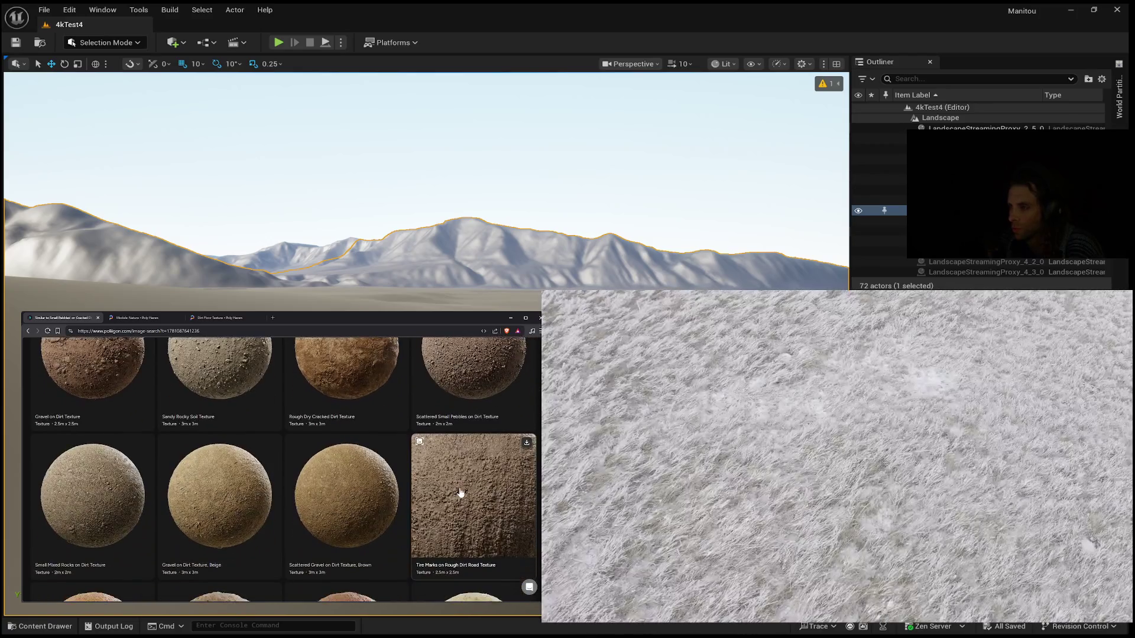
{"action": "scroll", "coordinate": [236, 449], "scroll_direction": "up", "scroll_amount": 2}
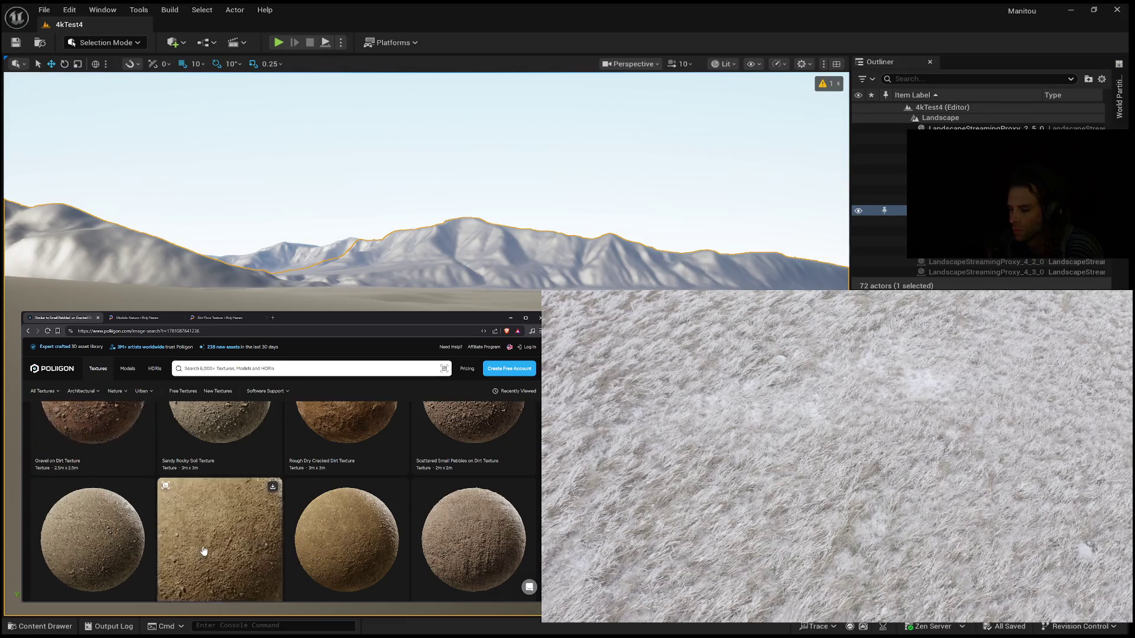
{"action": "scroll", "coordinate": [203, 532], "scroll_direction": "down", "scroll_amount": 2}
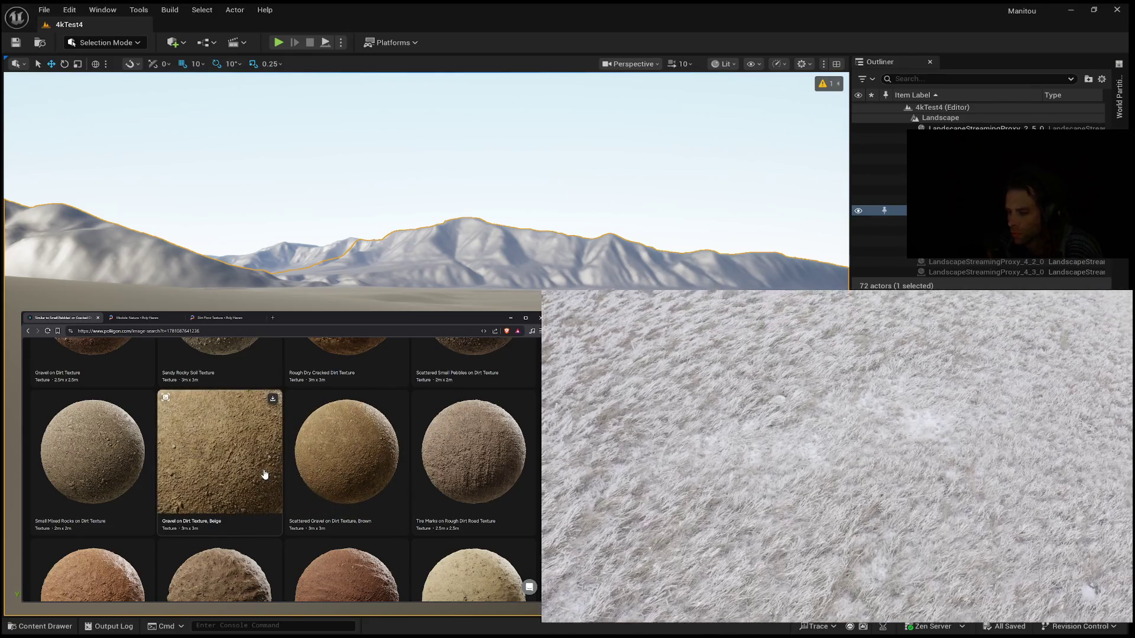
Step: Review the Gravel on Dirt Texture, Beige previews, maps and details, then go back
{"action": "left_click", "coordinate": [264, 475]}
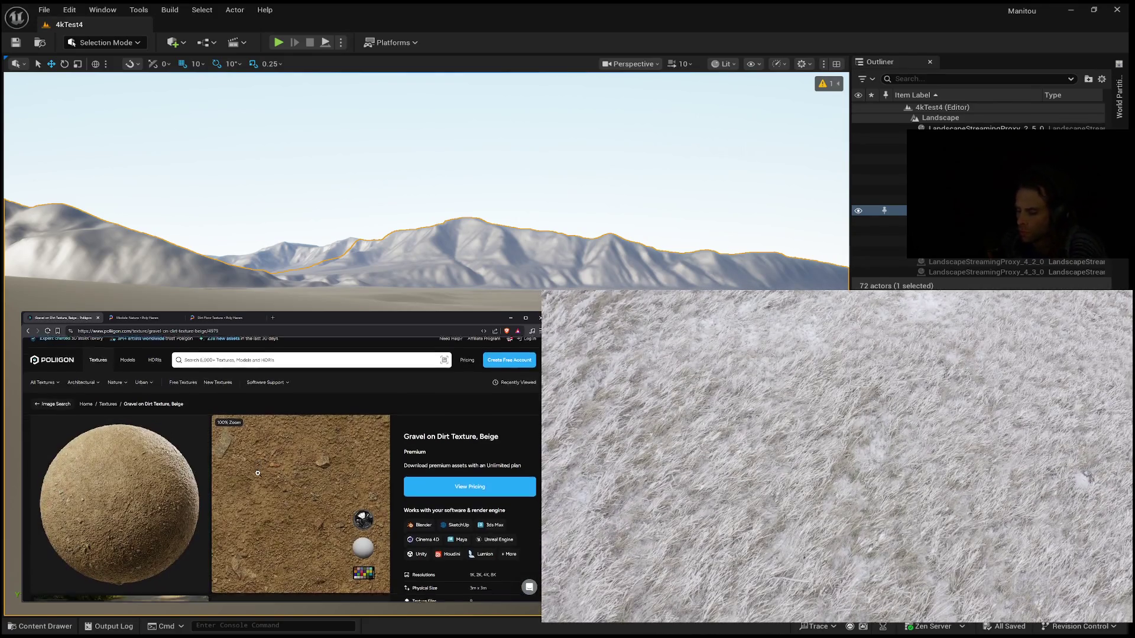
{"action": "scroll", "coordinate": [257, 473], "scroll_direction": "down", "scroll_amount": 1}
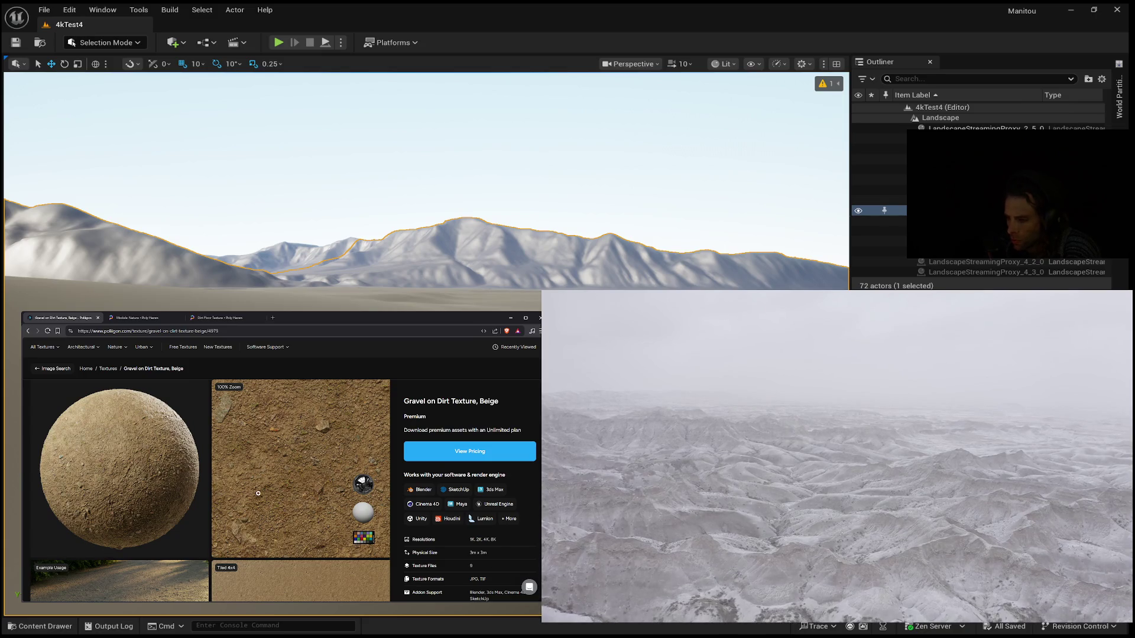
{"action": "scroll", "coordinate": [258, 493], "scroll_direction": "down", "scroll_amount": 3}
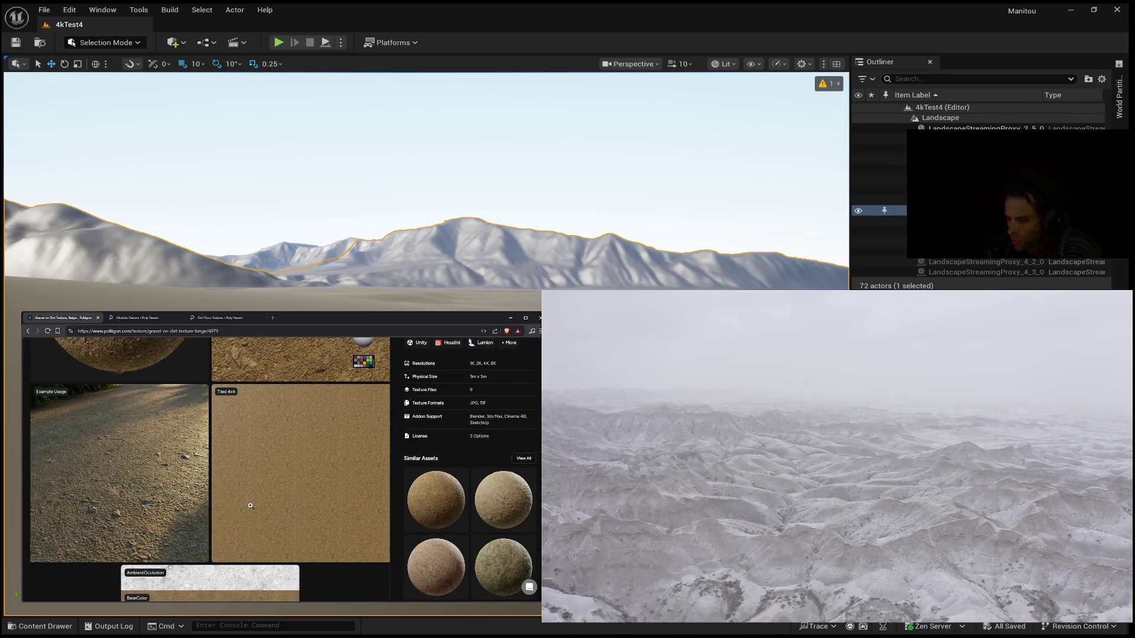
{"action": "scroll", "coordinate": [250, 506], "scroll_direction": "down", "scroll_amount": 6}
{"action": "scroll", "coordinate": [250, 509], "scroll_direction": "up", "scroll_amount": 2}
{"action": "scroll", "coordinate": [251, 509], "scroll_direction": "down", "scroll_amount": 3}
{"action": "scroll", "coordinate": [251, 509], "scroll_direction": "up", "scroll_amount": 2}
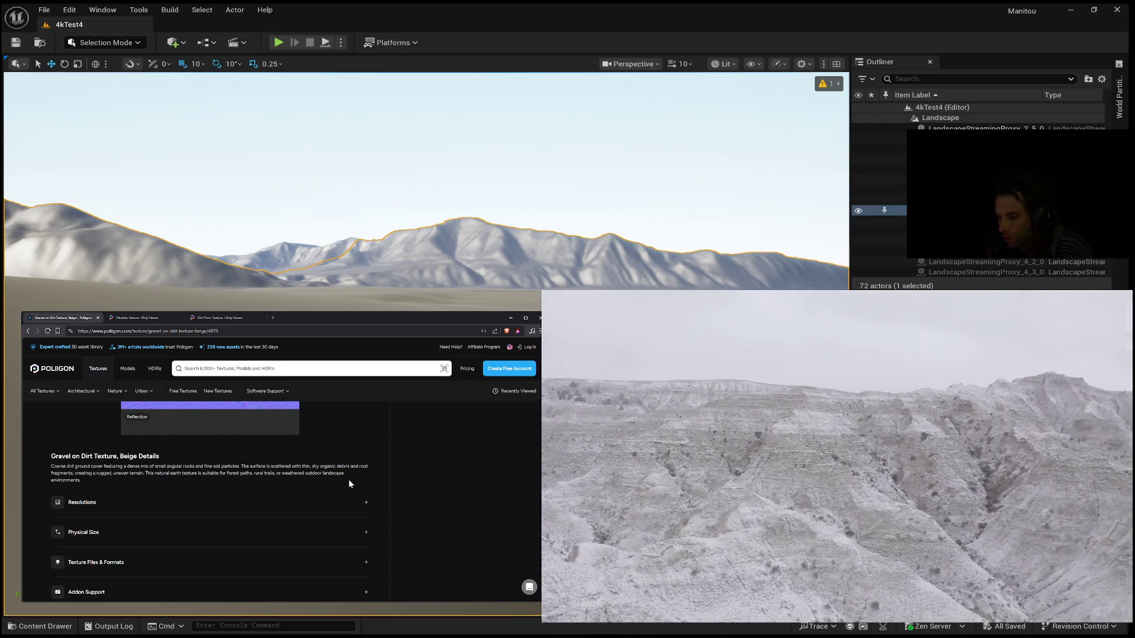
{"action": "scroll", "coordinate": [330, 490], "scroll_direction": "down", "scroll_amount": 2}
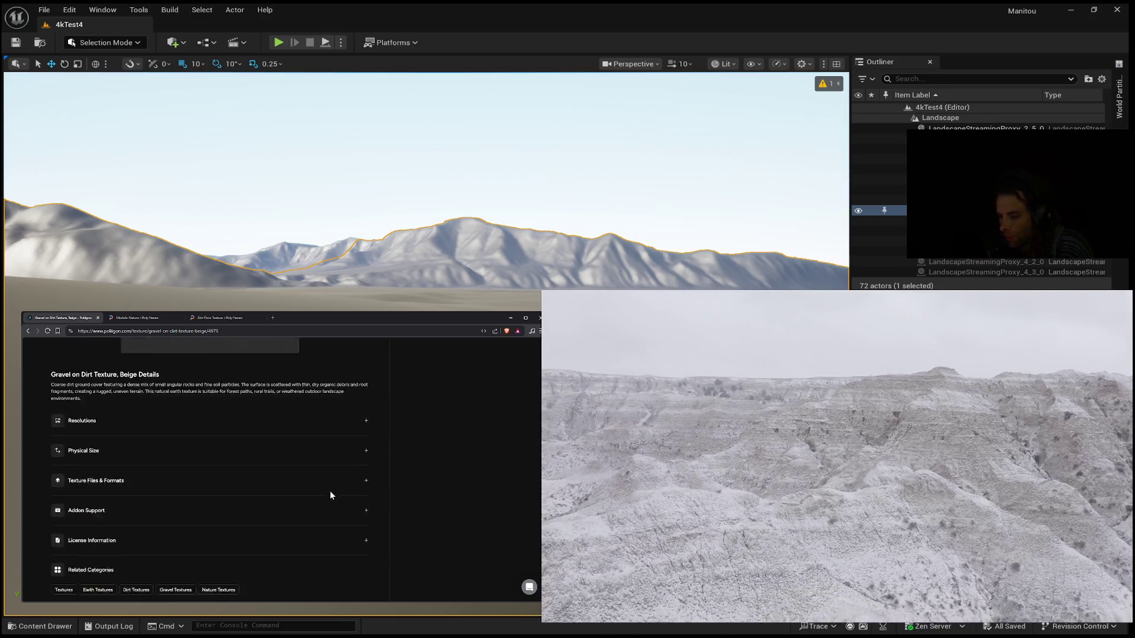
{"action": "scroll", "coordinate": [330, 491], "scroll_direction": "up", "scroll_amount": 6}
{"action": "scroll", "coordinate": [211, 414], "scroll_direction": "up", "scroll_amount": 3}
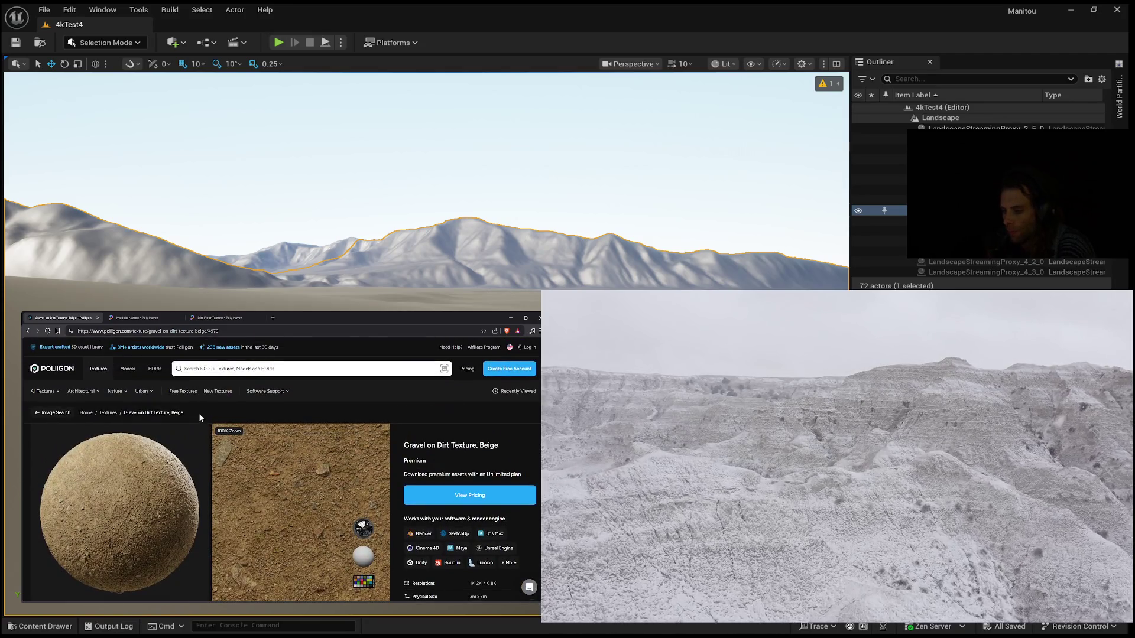
{"action": "left_click", "coordinate": [27, 332]}
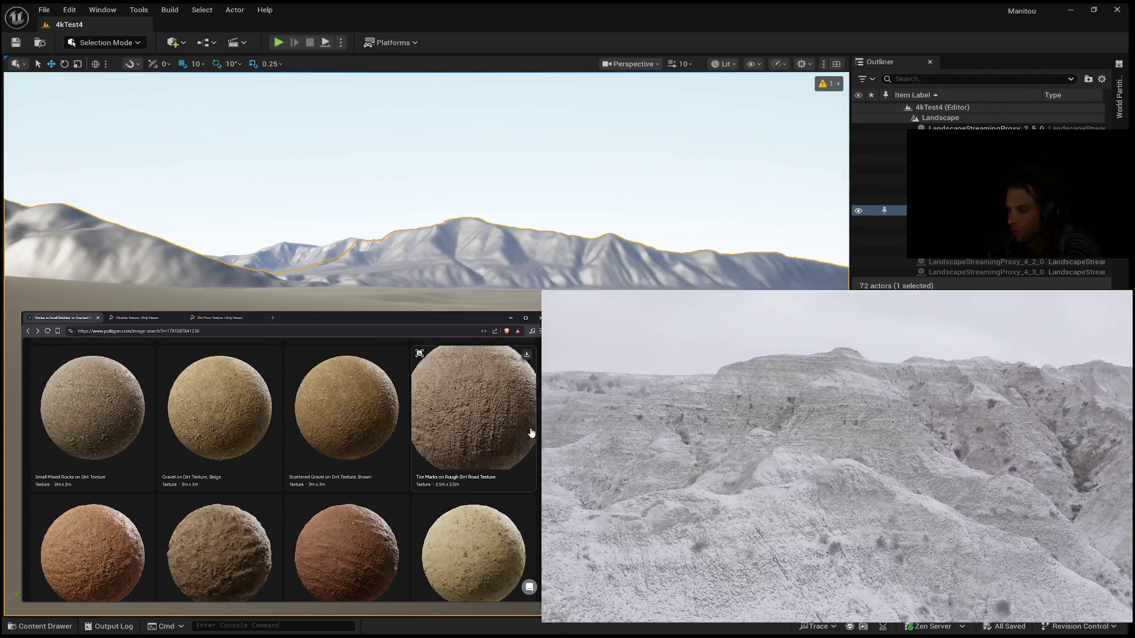
Step: Scroll the similar results down to Rocky Clay Soil, Debris on Loose Gravel and Gravel on Sandy Road
{"action": "scroll", "coordinate": [531, 433], "scroll_direction": "down", "scroll_amount": 3}
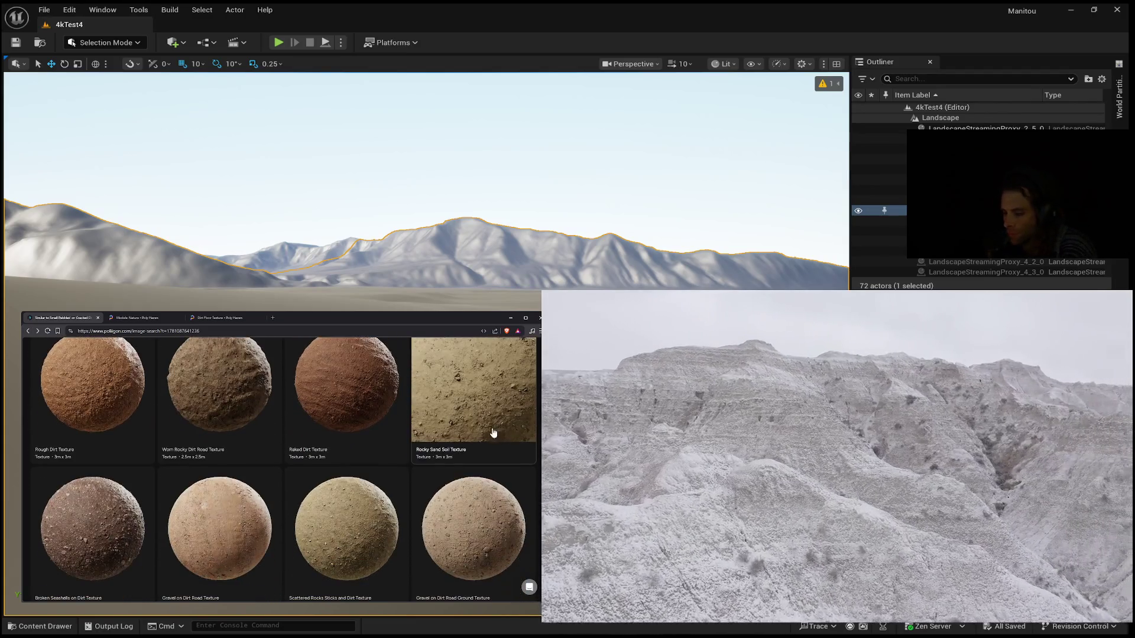
{"action": "scroll", "coordinate": [405, 444], "scroll_direction": "down", "scroll_amount": 3}
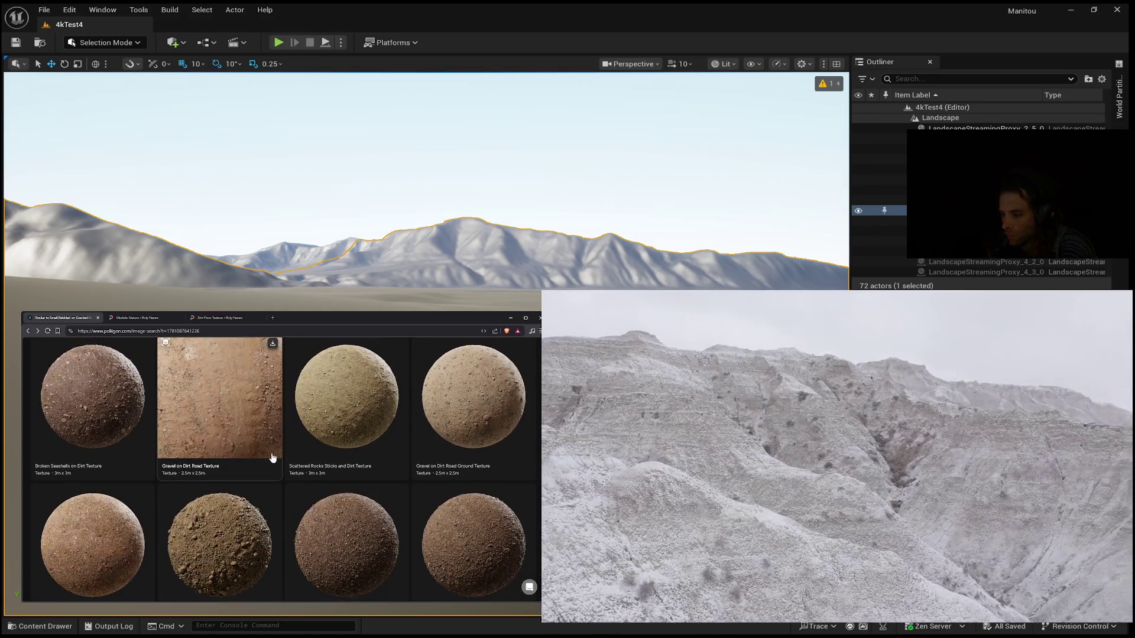
{"action": "scroll", "coordinate": [273, 458], "scroll_direction": "down", "scroll_amount": 5}
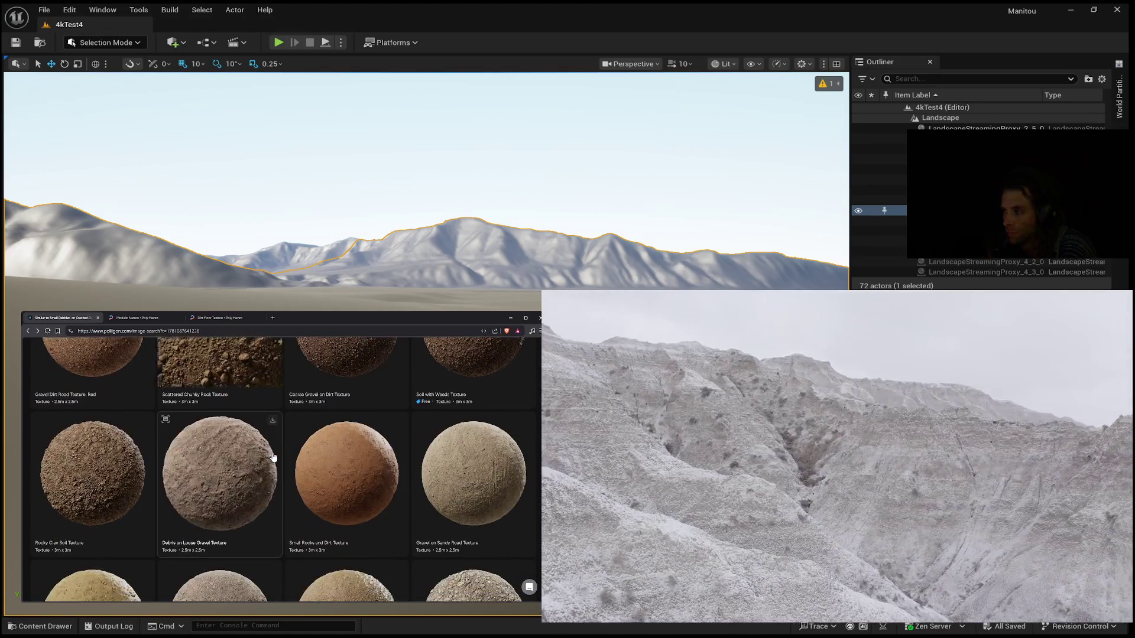
{"action": "scroll", "coordinate": [273, 456], "scroll_direction": "down", "scroll_amount": 1}
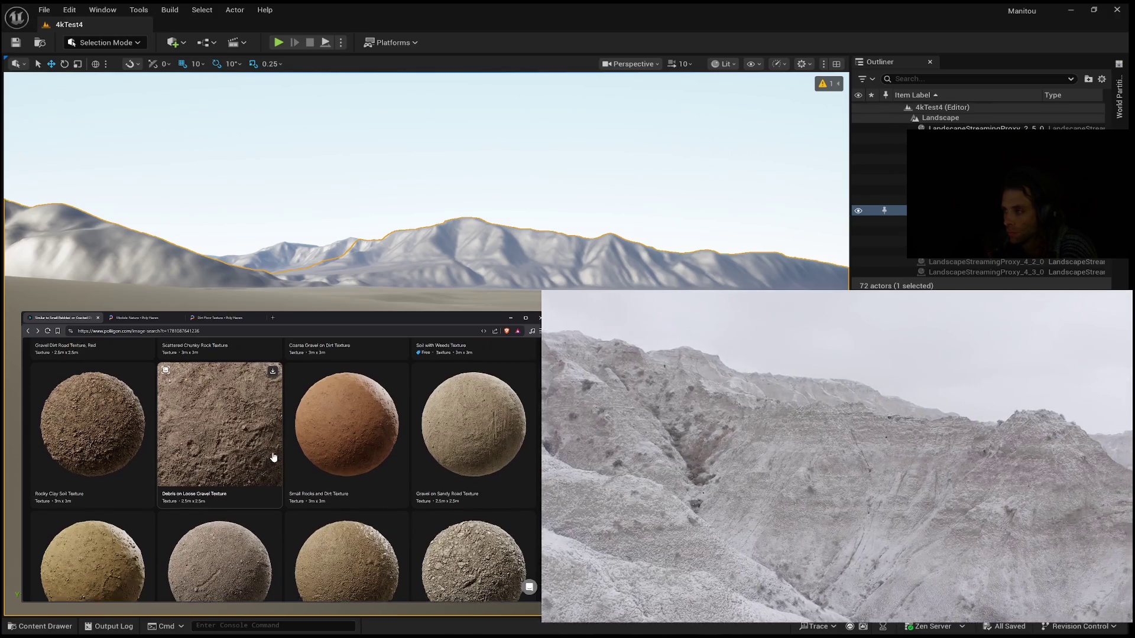
{"action": "scroll", "coordinate": [273, 456], "scroll_direction": "down", "scroll_amount": 1}
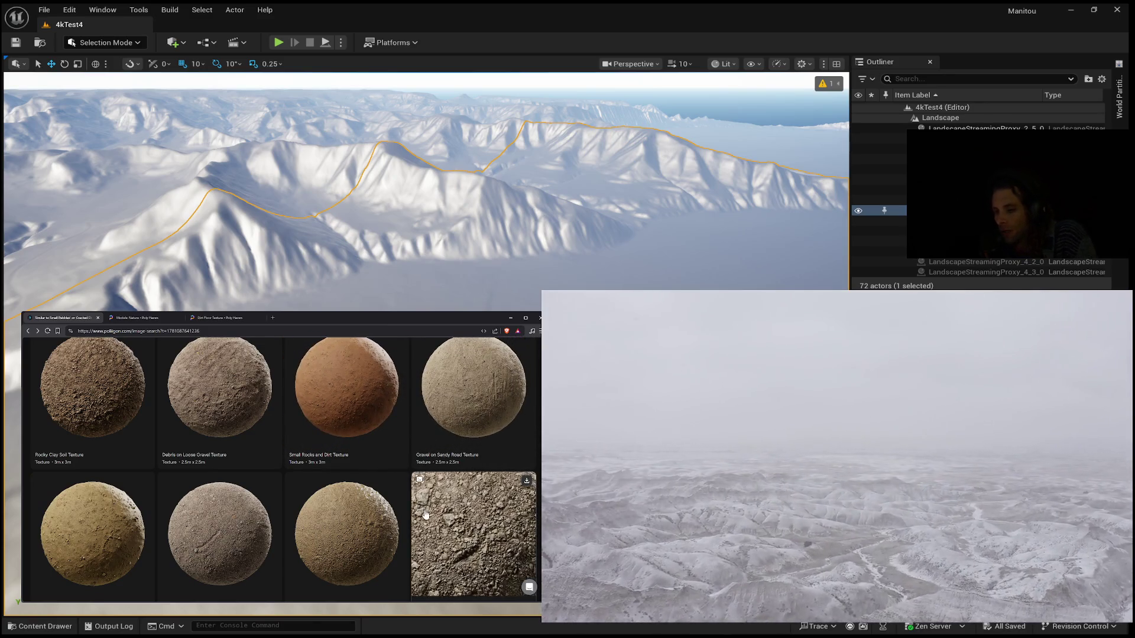
{"action": "scroll", "coordinate": [444, 527], "scroll_direction": "down", "scroll_amount": 3}
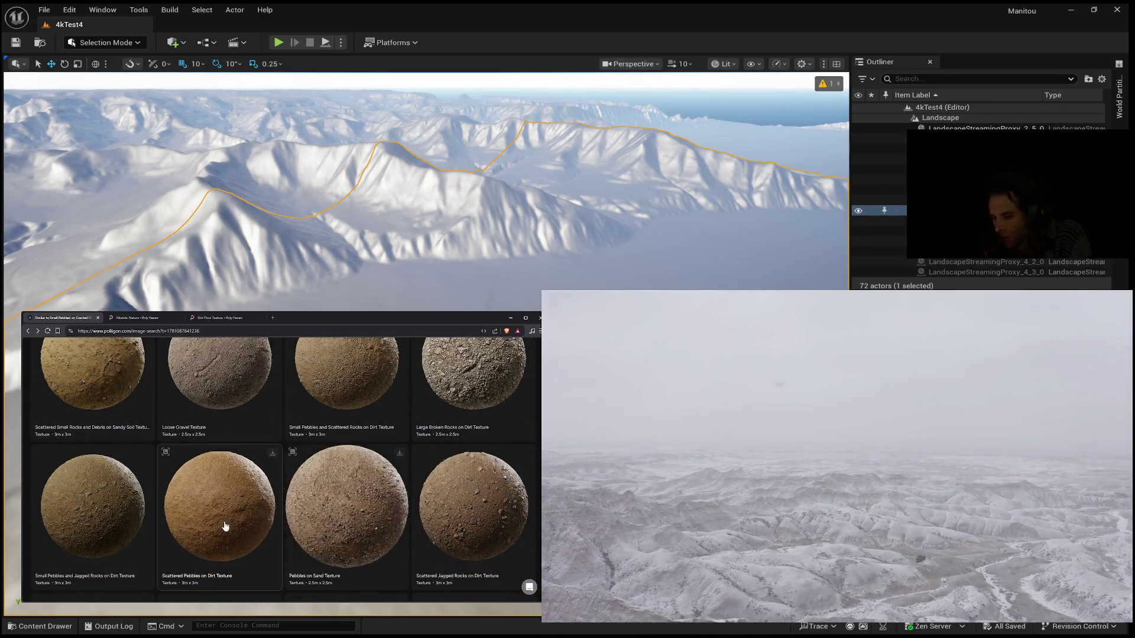
{"action": "scroll", "coordinate": [223, 526], "scroll_direction": "down", "scroll_amount": 3}
{"action": "scroll", "coordinate": [223, 526], "scroll_direction": "down", "scroll_amount": 3}
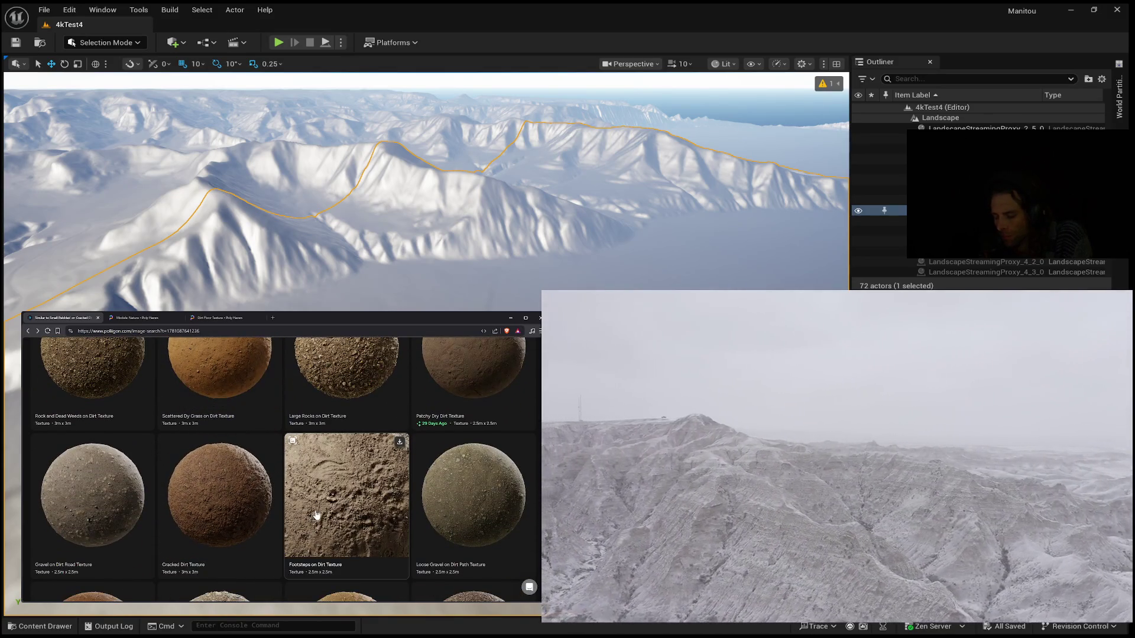
{"action": "scroll", "coordinate": [317, 515], "scroll_direction": "down", "scroll_amount": 3}
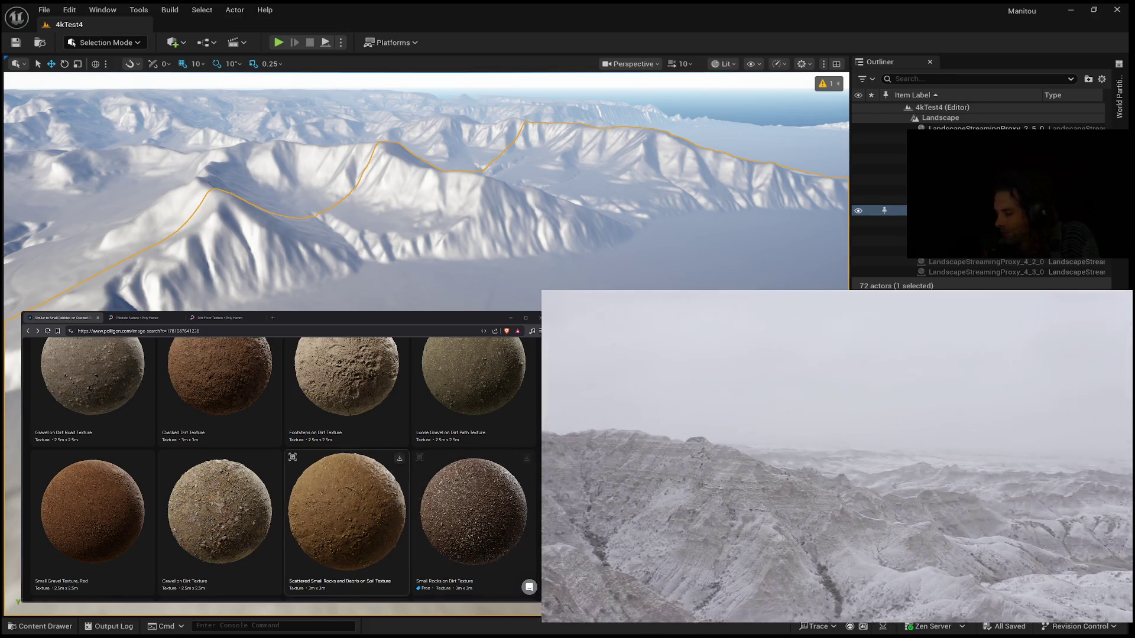
{"action": "scroll", "coordinate": [346, 496], "scroll_direction": "down", "scroll_amount": 3}
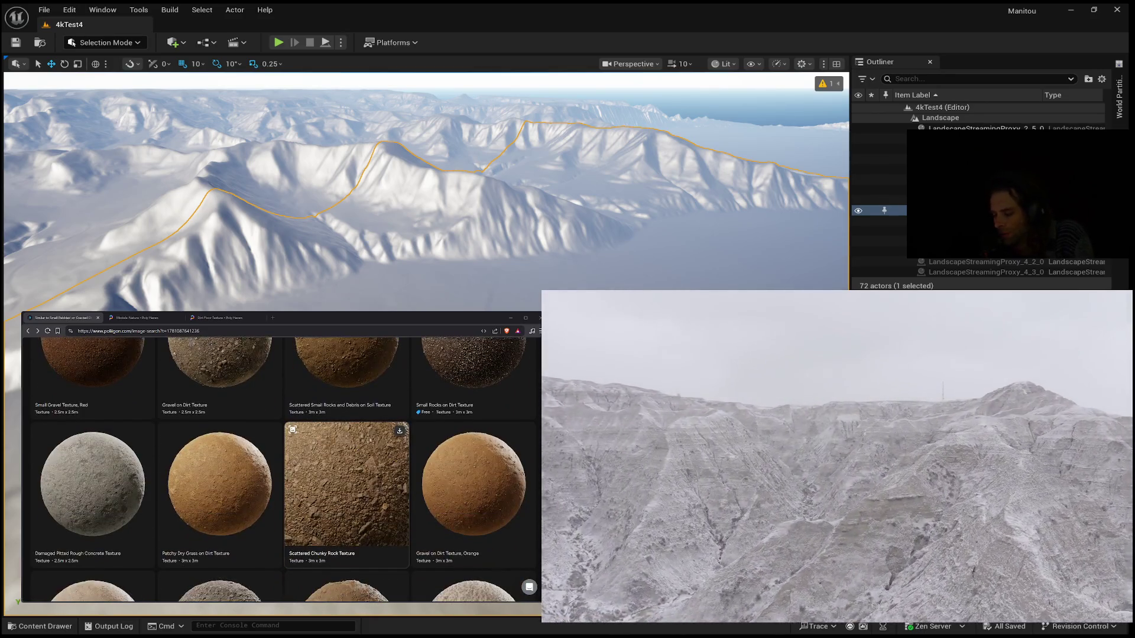
{"action": "scroll", "coordinate": [346, 485], "scroll_direction": "down", "scroll_amount": 3}
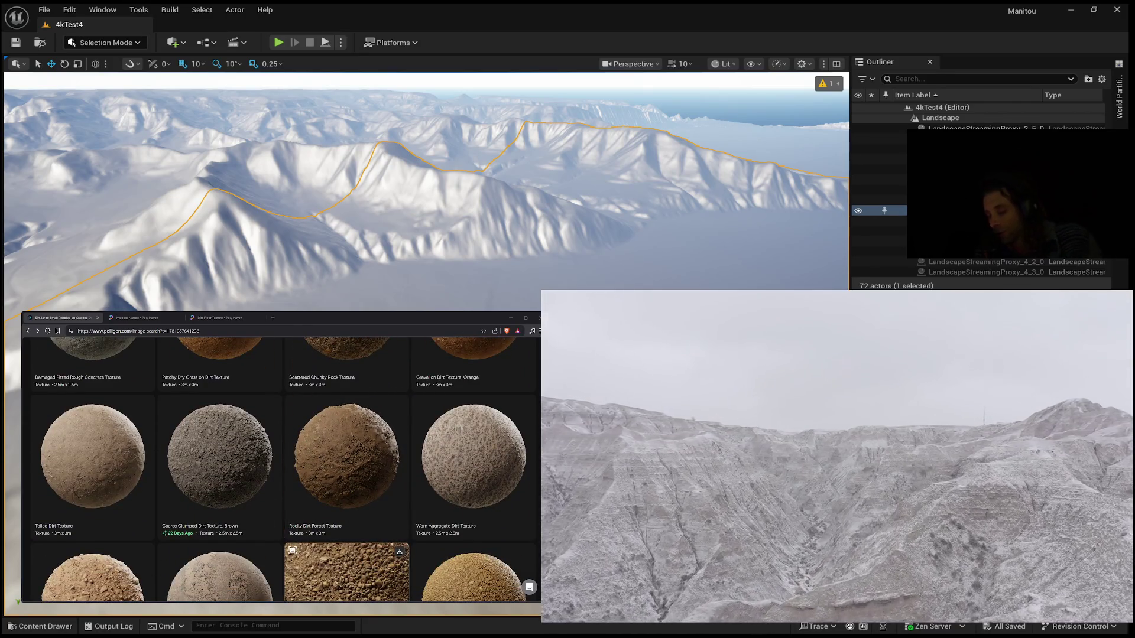
{"action": "scroll", "coordinate": [346, 549], "scroll_direction": "down", "scroll_amount": 1}
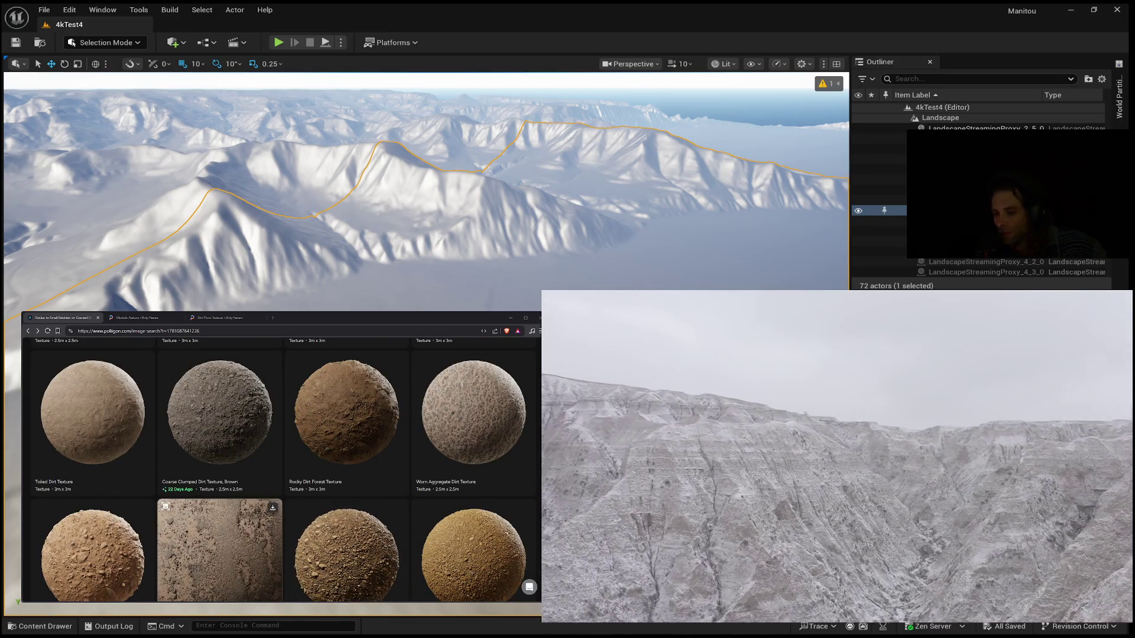
{"action": "scroll", "coordinate": [219, 550], "scroll_direction": "down", "scroll_amount": 2}
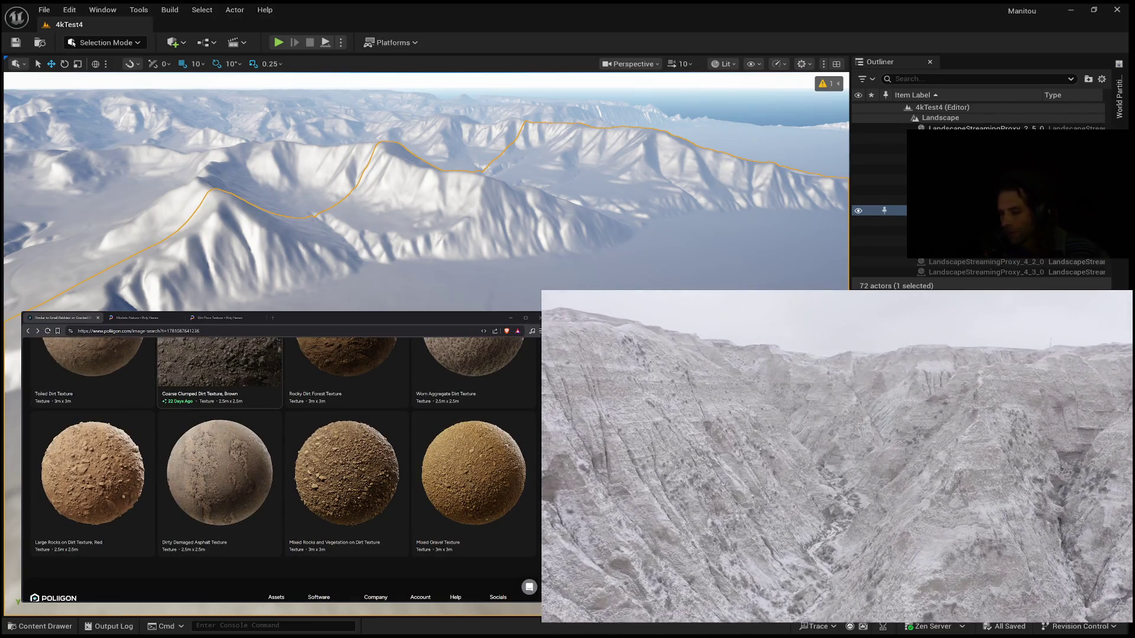
{"action": "scroll", "coordinate": [220, 367], "scroll_direction": "down", "scroll_amount": 2}
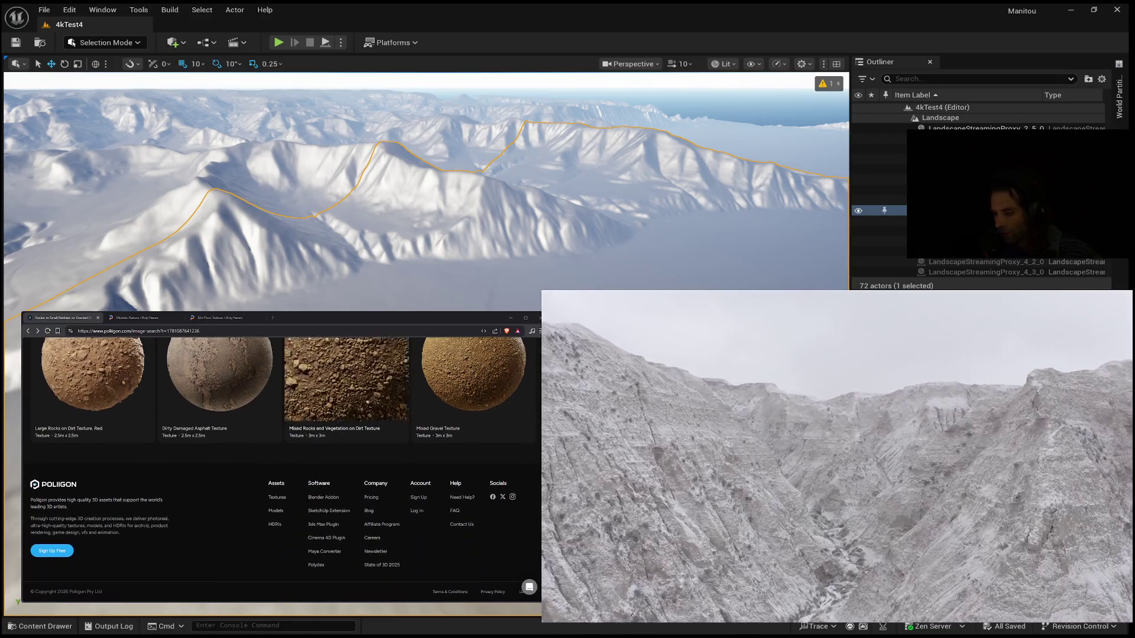
{"action": "scroll", "coordinate": [347, 435], "scroll_direction": "up", "scroll_amount": 1}
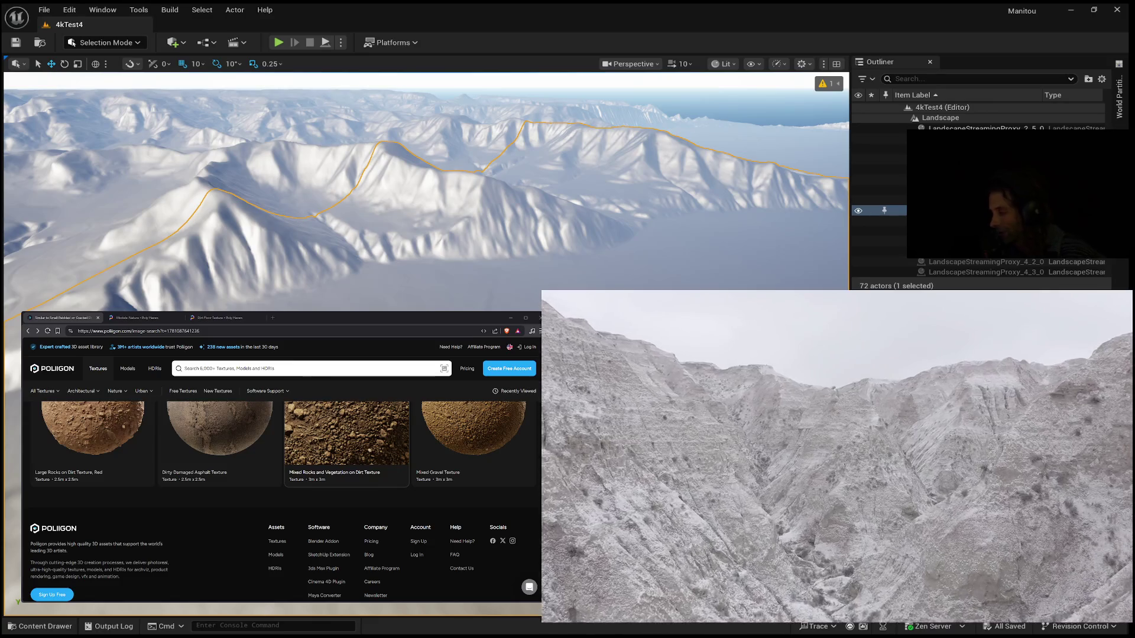
{"action": "scroll", "coordinate": [347, 531], "scroll_direction": "down", "scroll_amount": 5}
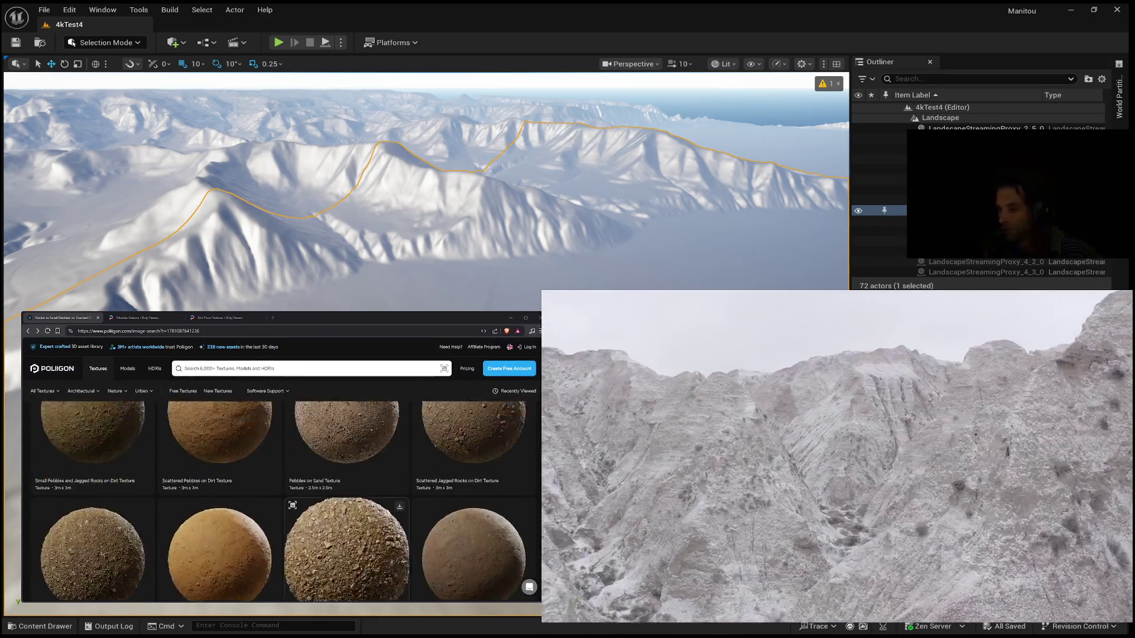
{"action": "scroll", "coordinate": [346, 502], "scroll_direction": "down", "scroll_amount": 1}
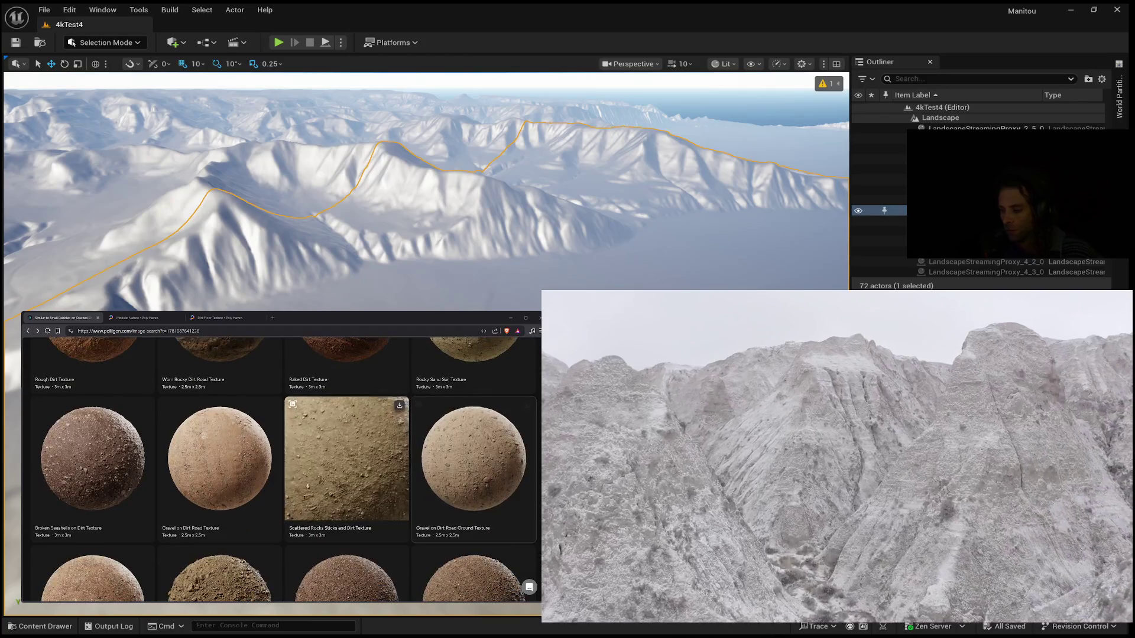
{"action": "scroll", "coordinate": [472, 461], "scroll_direction": "down", "scroll_amount": 3}
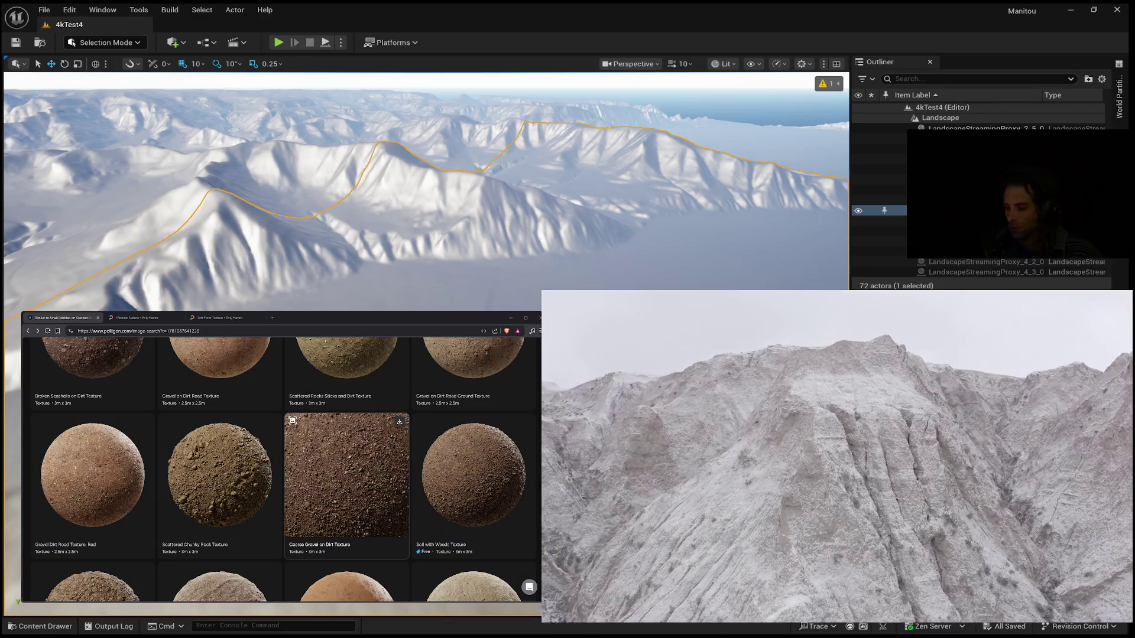
{"action": "scroll", "coordinate": [347, 473], "scroll_direction": "down", "scroll_amount": 5}
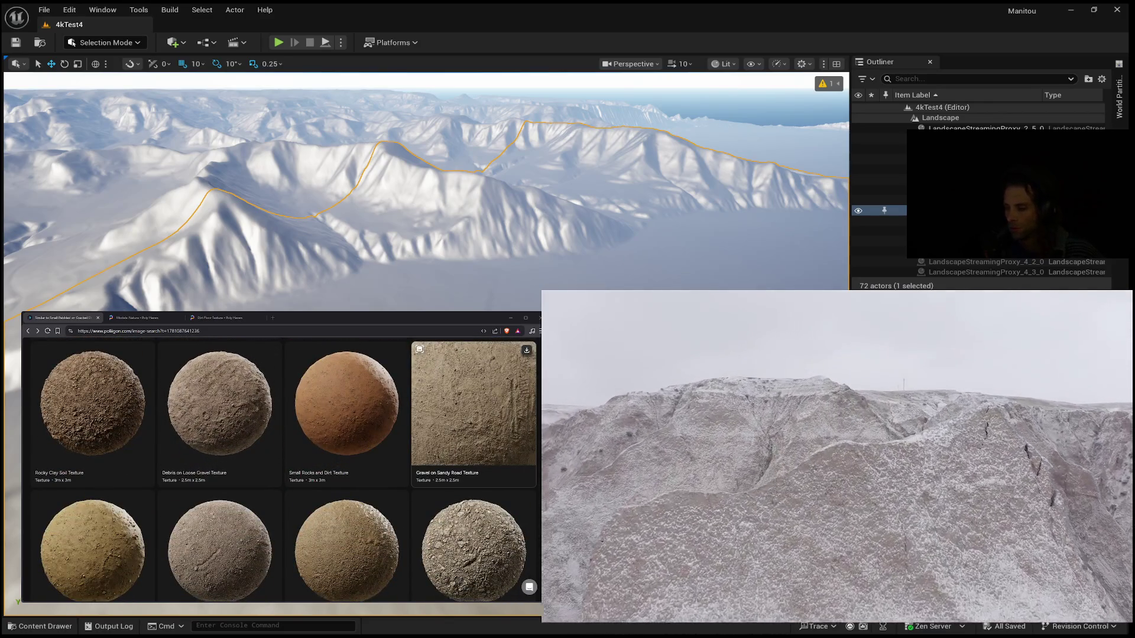
{"action": "scroll", "coordinate": [472, 449], "scroll_direction": "down", "scroll_amount": 2}
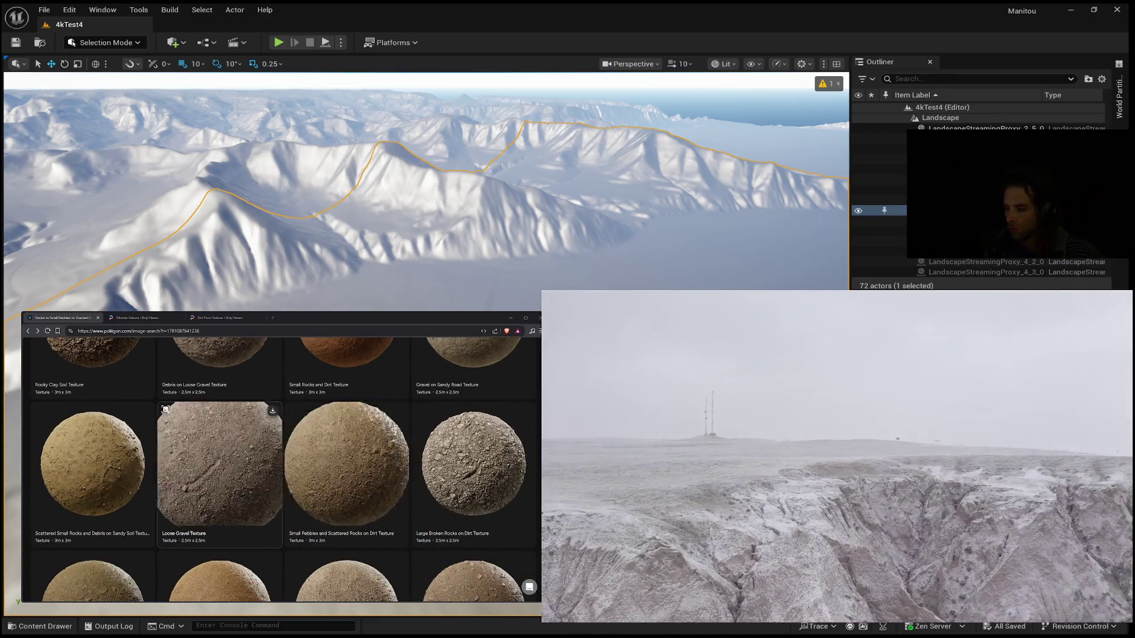
{"action": "scroll", "coordinate": [220, 449], "scroll_direction": "down", "scroll_amount": 1}
{"action": "scroll", "coordinate": [219, 413], "scroll_direction": "down", "scroll_amount": 5}
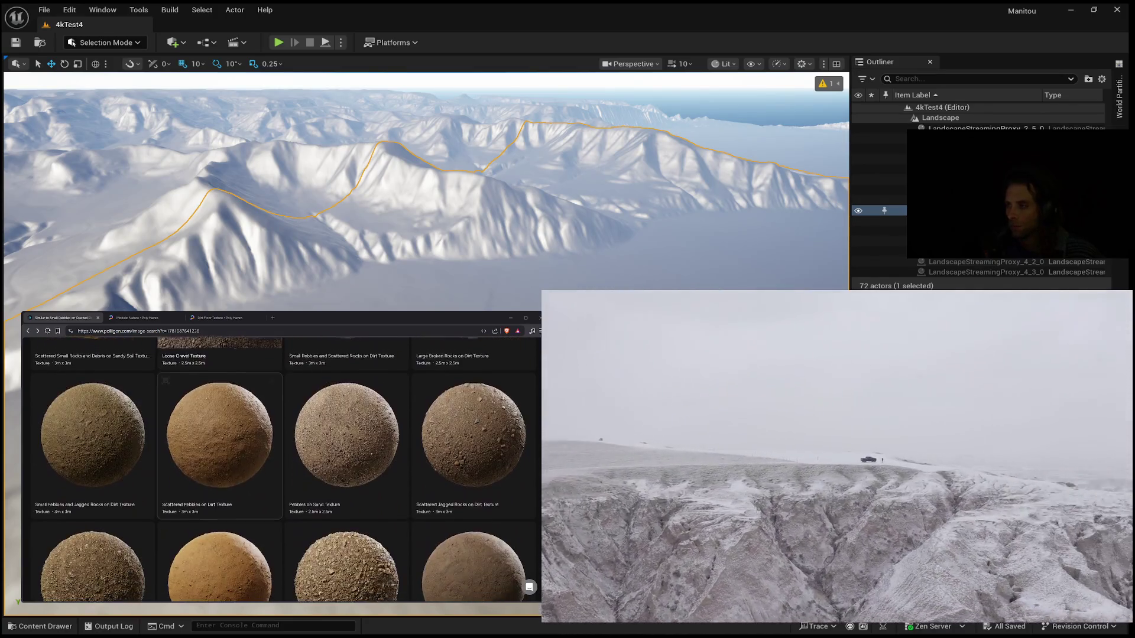
{"action": "scroll", "coordinate": [219, 414], "scroll_direction": "down", "scroll_amount": 3}
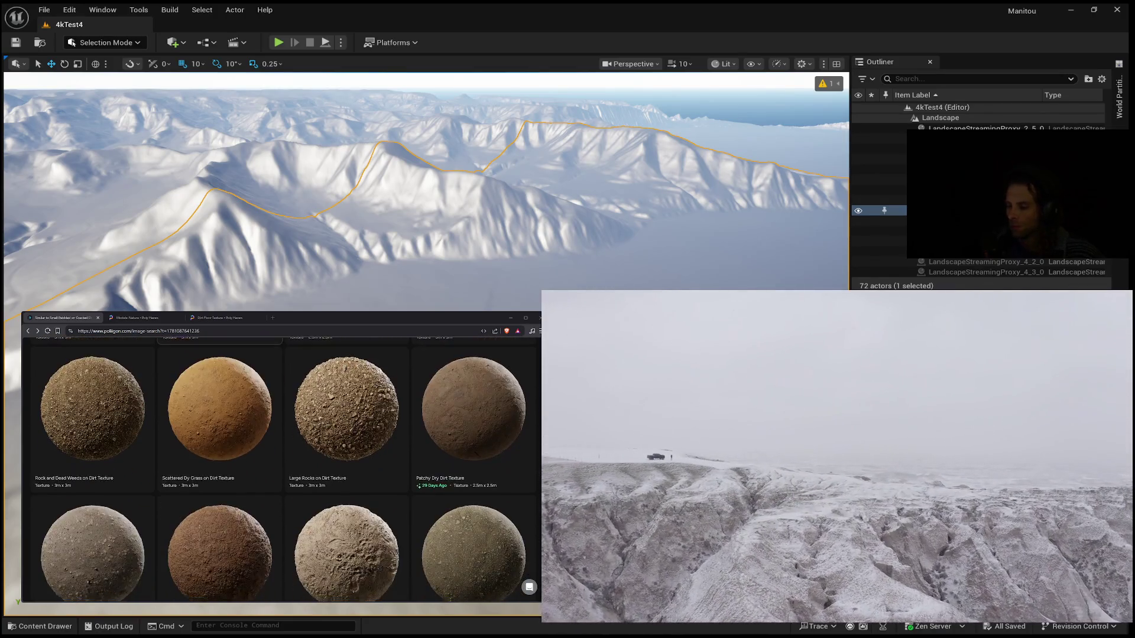
{"action": "scroll", "coordinate": [280, 469], "scroll_direction": "down", "scroll_amount": 1}
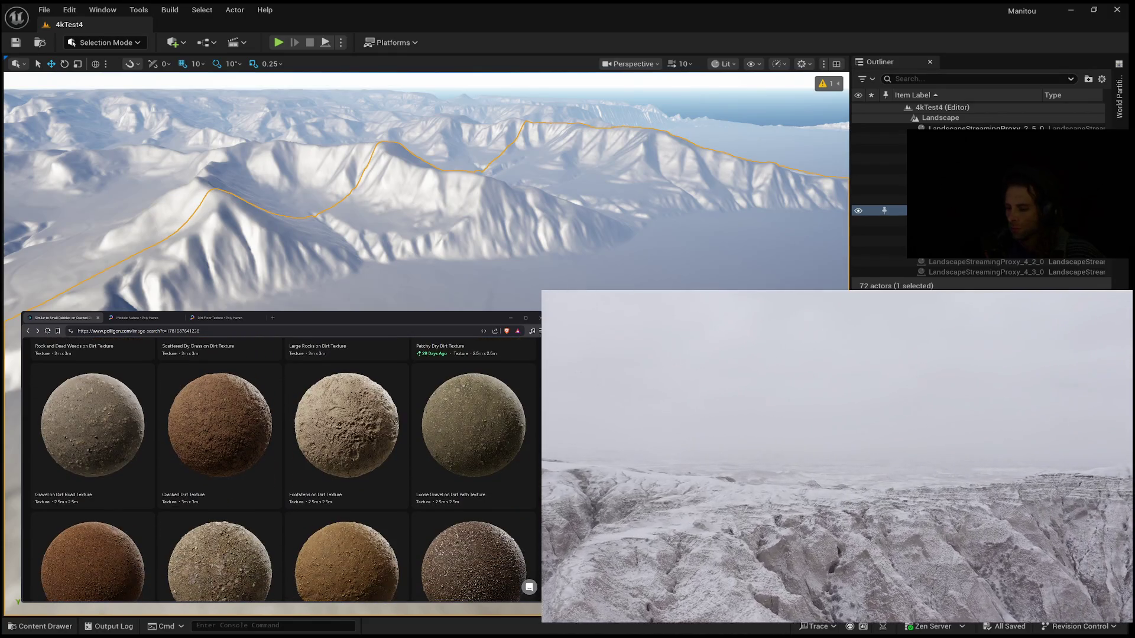
{"action": "scroll", "coordinate": [220, 529], "scroll_direction": "down", "scroll_amount": 1}
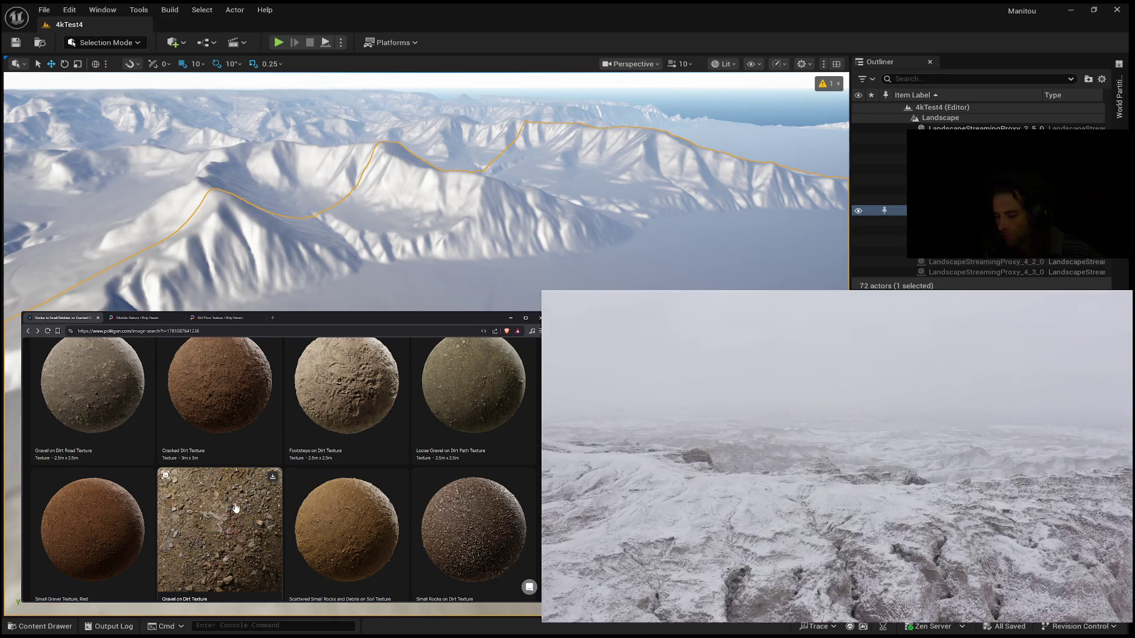
Step: Open Gravel on Dirt Texture and scroll to its ORM and roughness maps and reference photos
{"action": "left_click", "coordinate": [235, 508]}
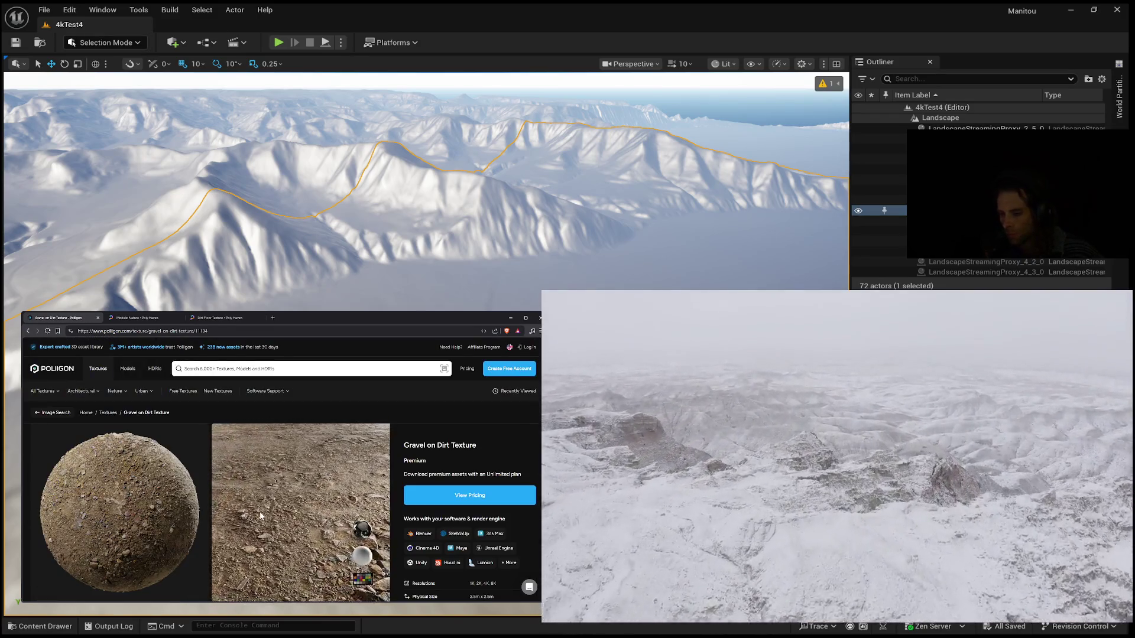
{"action": "scroll", "coordinate": [260, 513], "scroll_direction": "down", "scroll_amount": 3}
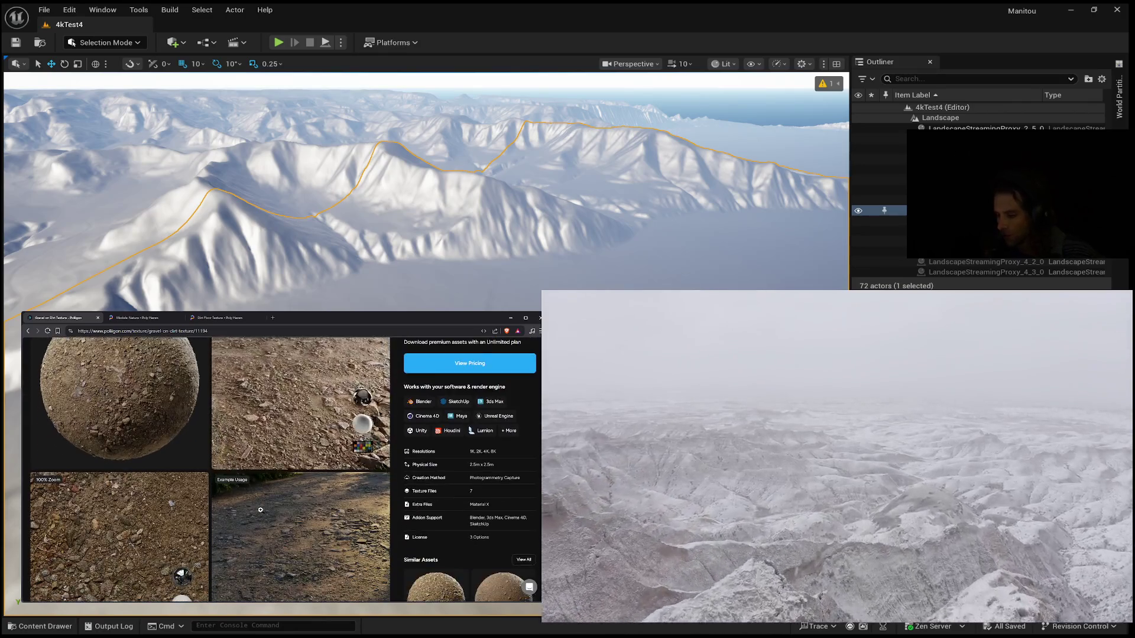
{"action": "scroll", "coordinate": [260, 509], "scroll_direction": "down", "scroll_amount": 1}
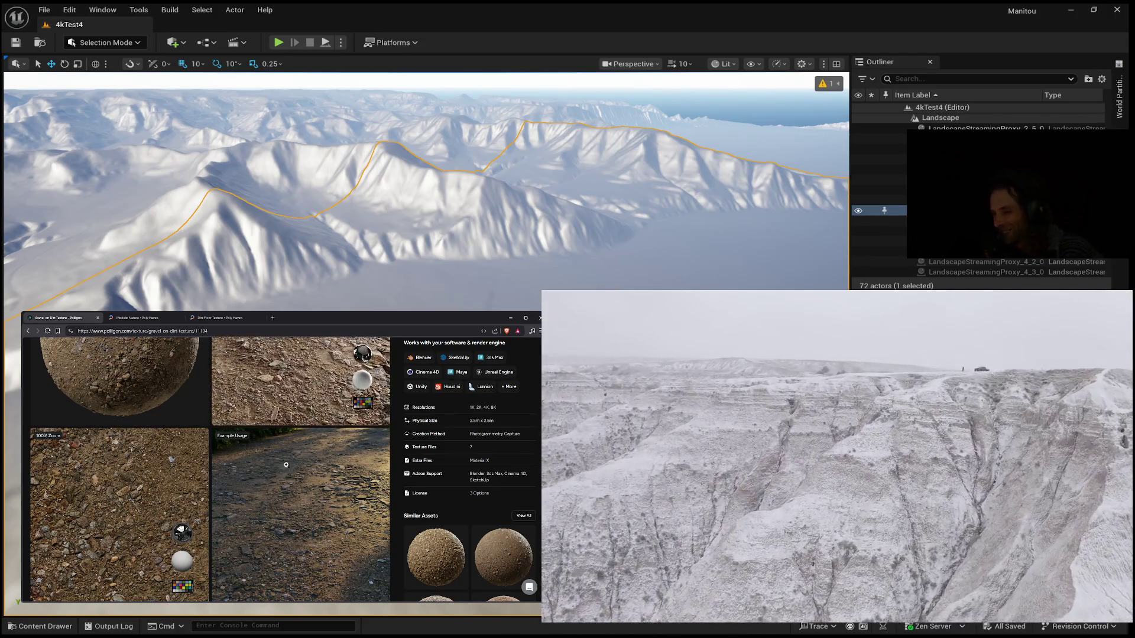
{"action": "scroll", "coordinate": [287, 465], "scroll_direction": "down", "scroll_amount": 5}
{"action": "scroll", "coordinate": [283, 493], "scroll_direction": "down", "scroll_amount": 5}
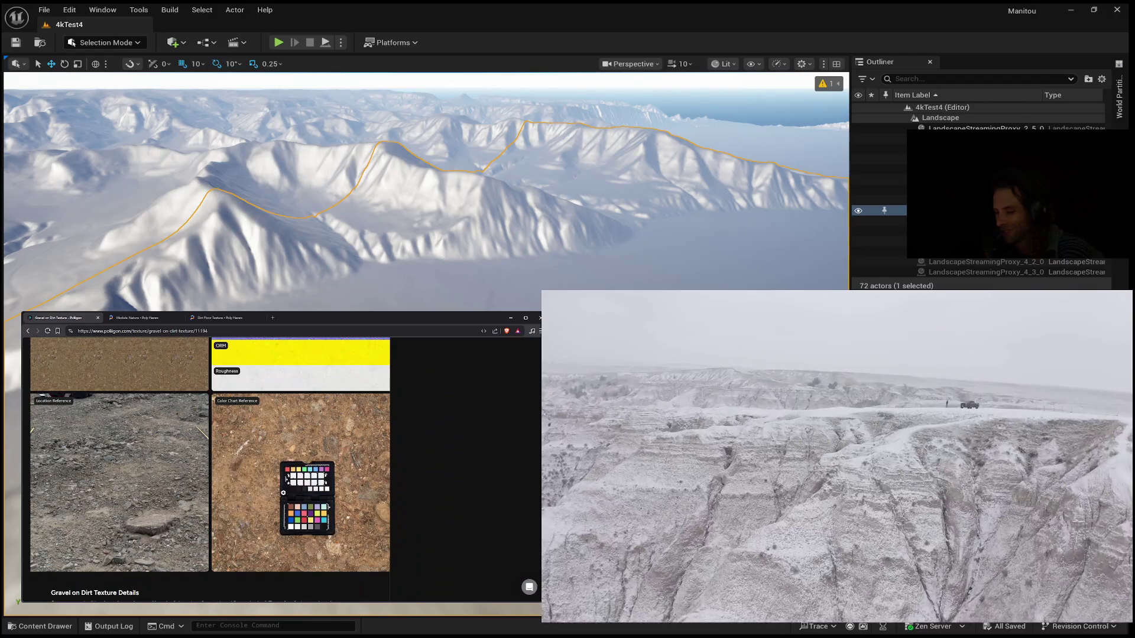
{"action": "scroll", "coordinate": [282, 492], "scroll_direction": "up", "scroll_amount": 10}
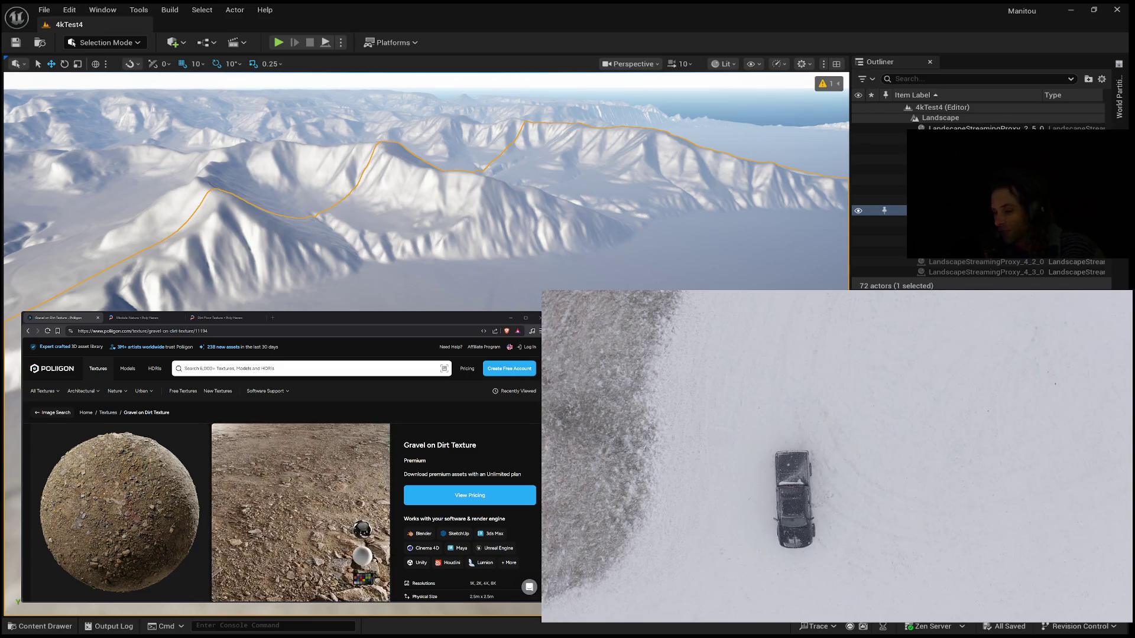
Step: Scroll the Gravel on Dirt page down to its Texture Details accordion list
{"action": "scroll", "coordinate": [280, 473], "scroll_direction": "down", "scroll_amount": 1}
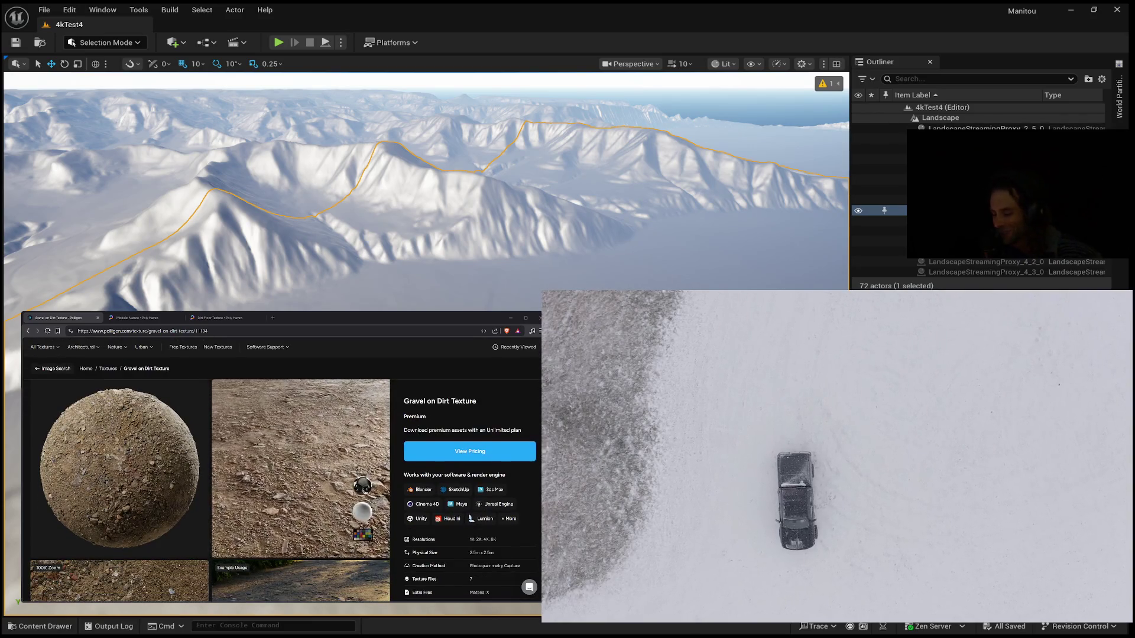
{"action": "scroll", "coordinate": [280, 467], "scroll_direction": "down", "scroll_amount": 3}
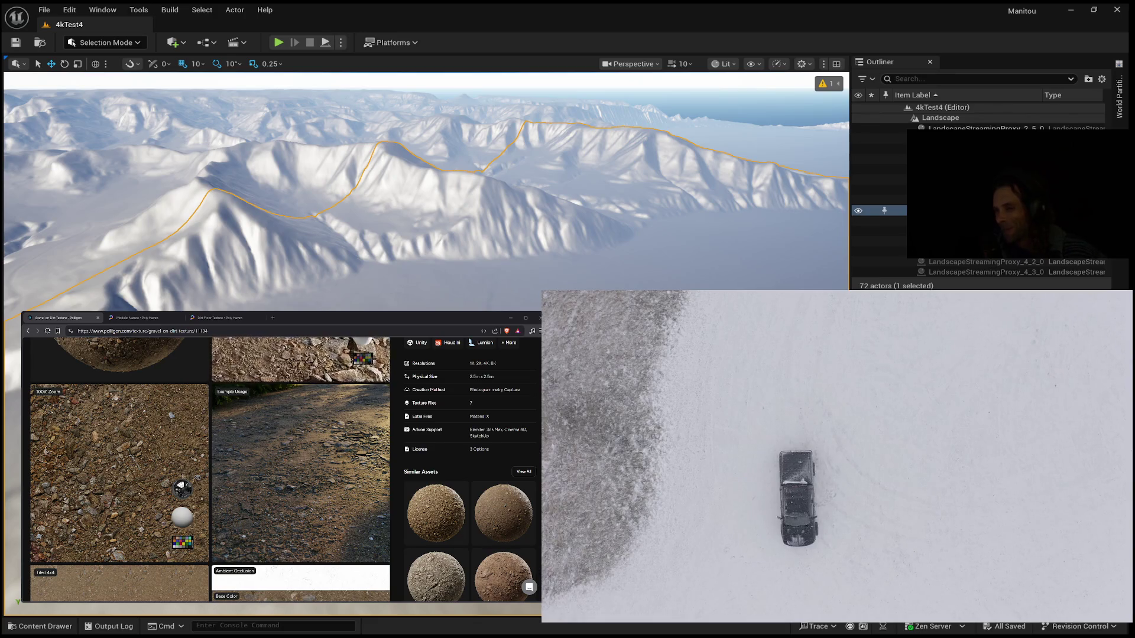
{"action": "scroll", "coordinate": [280, 466], "scroll_direction": "down", "scroll_amount": 1}
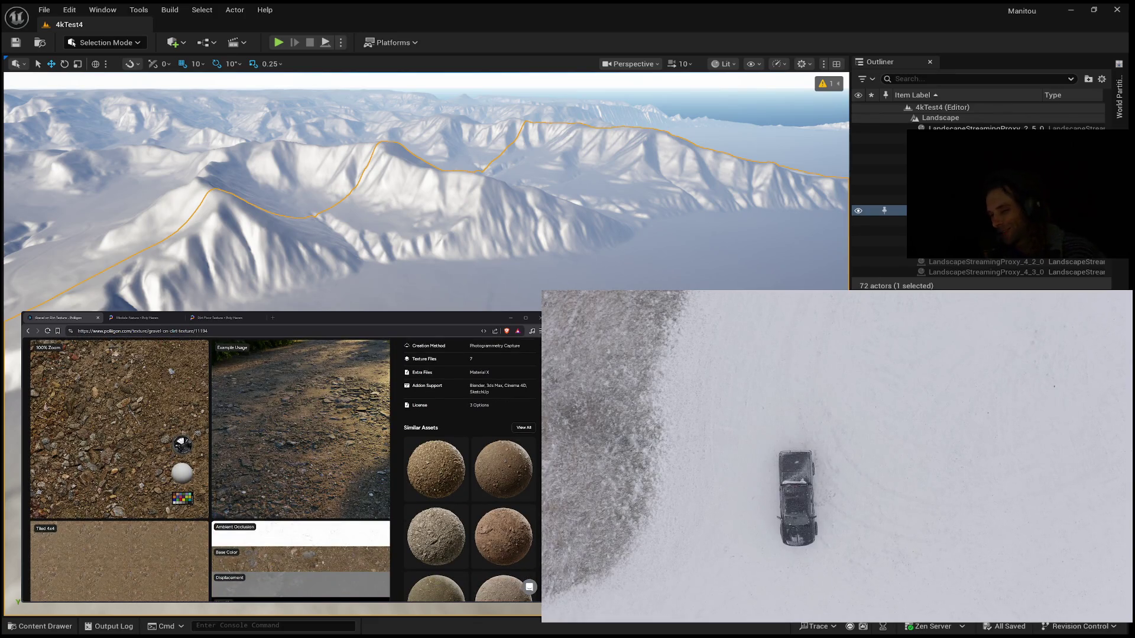
{"action": "scroll", "coordinate": [281, 467], "scroll_direction": "down", "scroll_amount": 3}
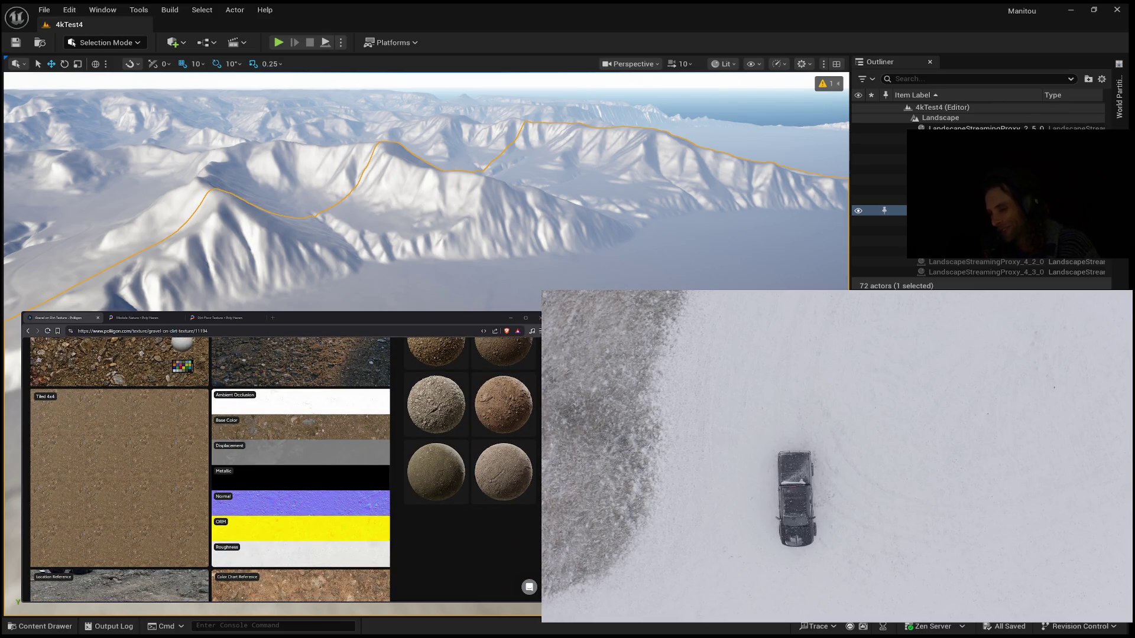
{"action": "scroll", "coordinate": [287, 435], "scroll_direction": "down", "scroll_amount": 5}
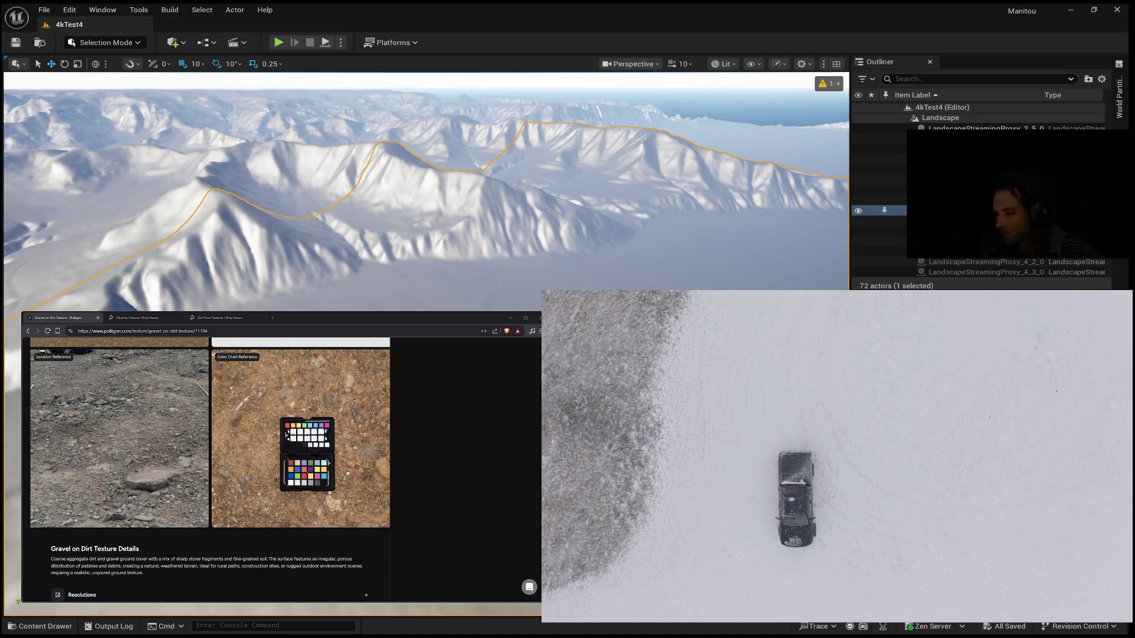
{"action": "scroll", "coordinate": [281, 461], "scroll_direction": "down", "scroll_amount": 3}
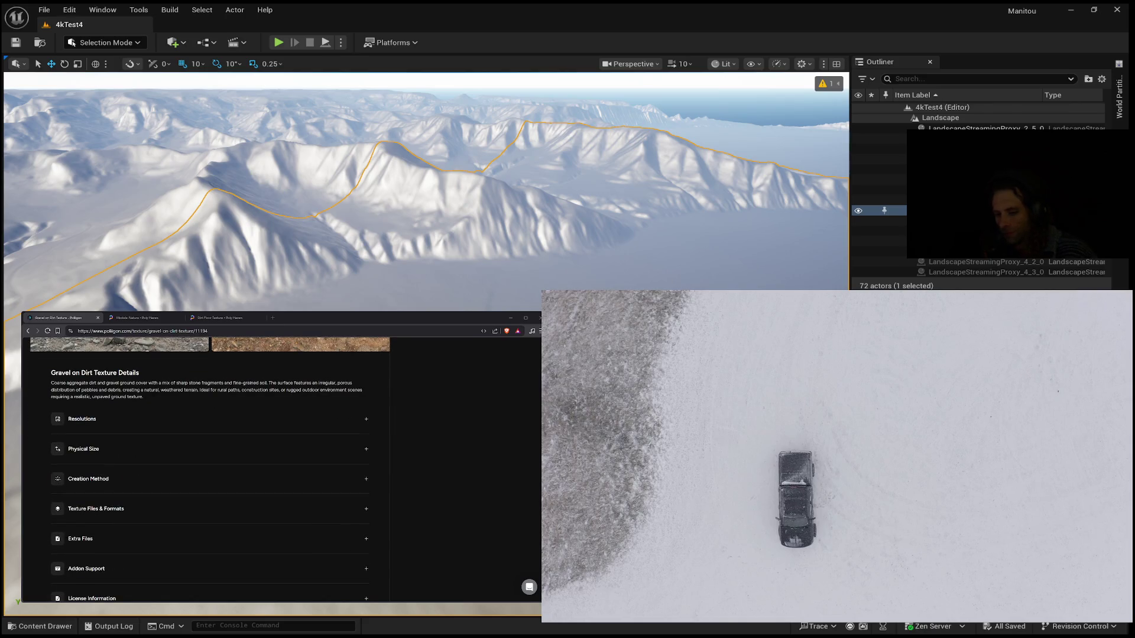
Step: Expand the Resolutions table to read texel densities, then scroll back up the page
{"action": "left_click", "coordinate": [366, 419]}
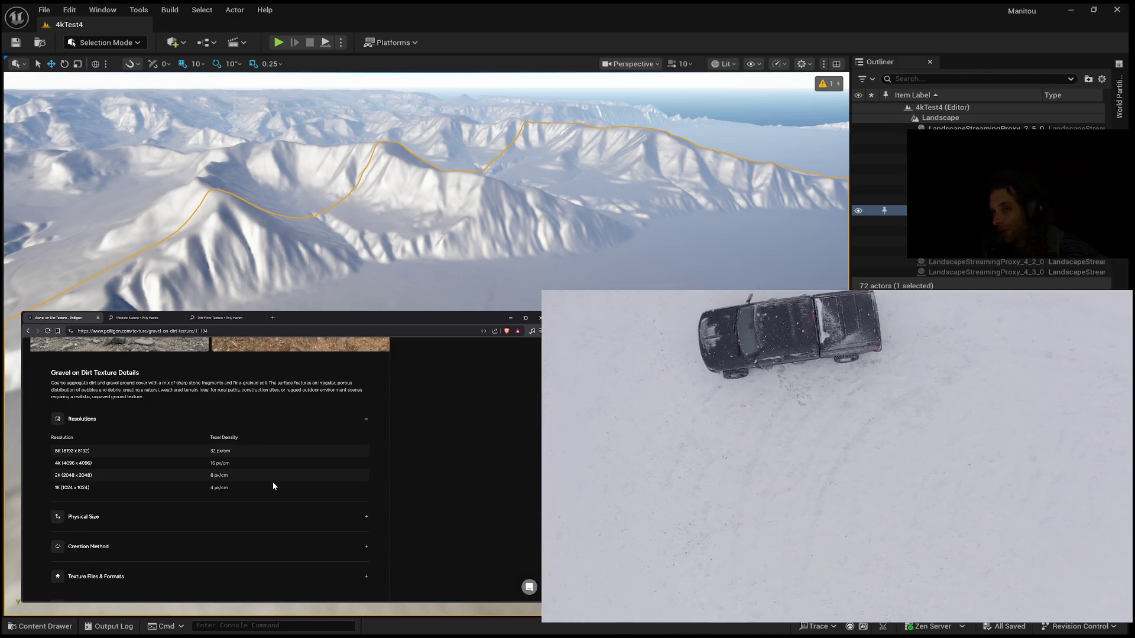
{"action": "scroll", "coordinate": [270, 479], "scroll_direction": "up", "scroll_amount": 6}
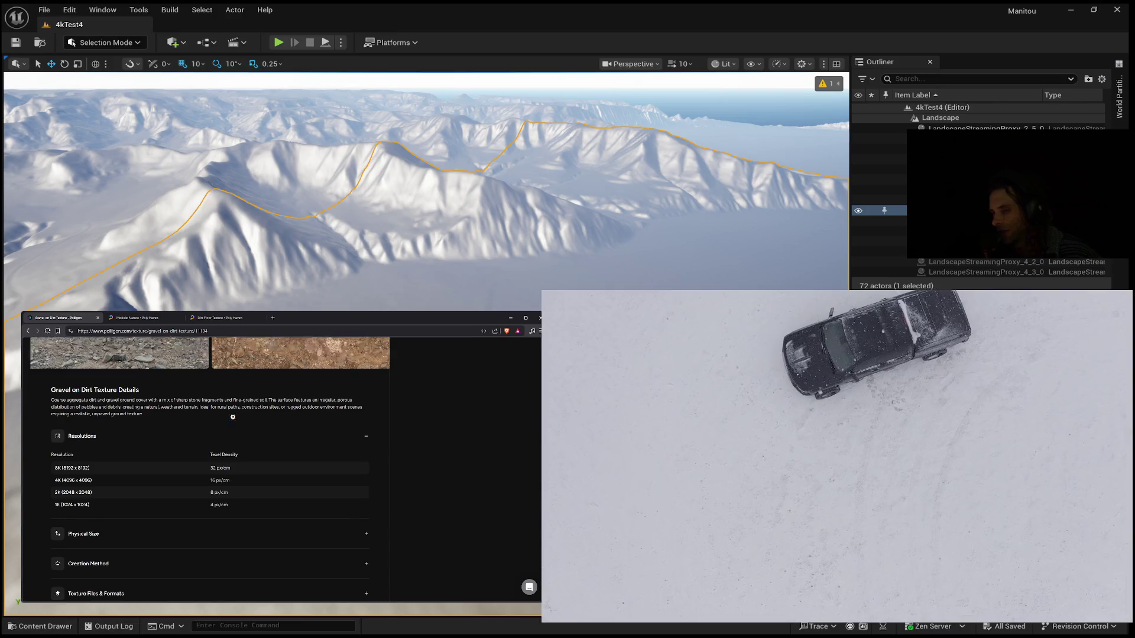
{"action": "scroll", "coordinate": [233, 418], "scroll_direction": "up", "scroll_amount": 3}
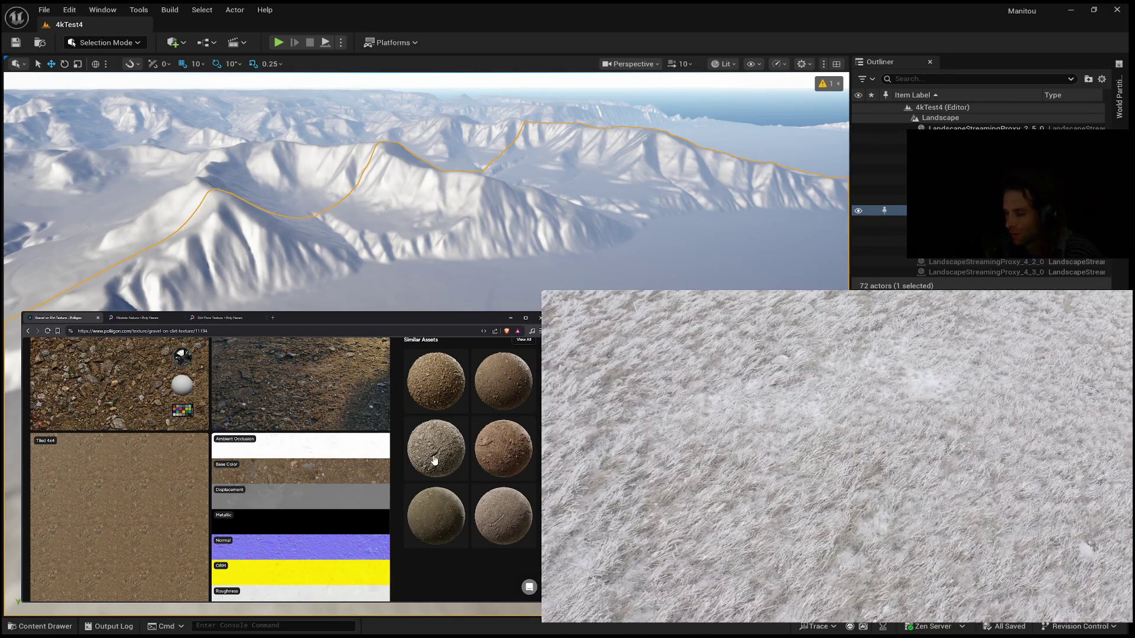
Step: Open the Large Broken Rocks on Dirt texture and dismiss the image search popup
{"action": "left_click", "coordinate": [440, 405]}
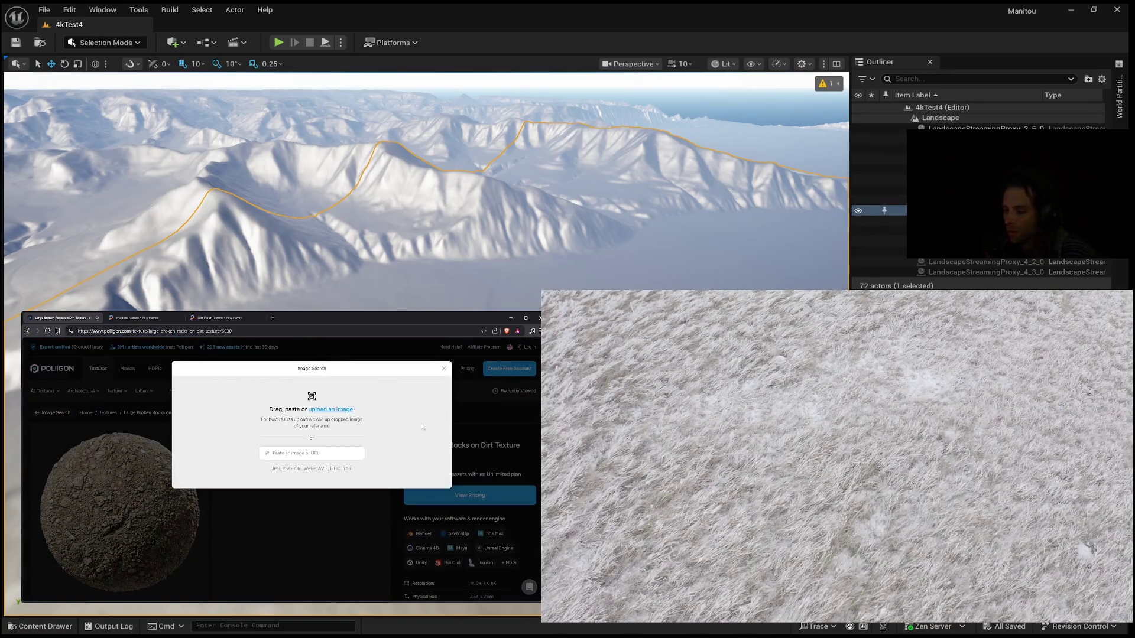
{"action": "left_click", "coordinate": [444, 369]}
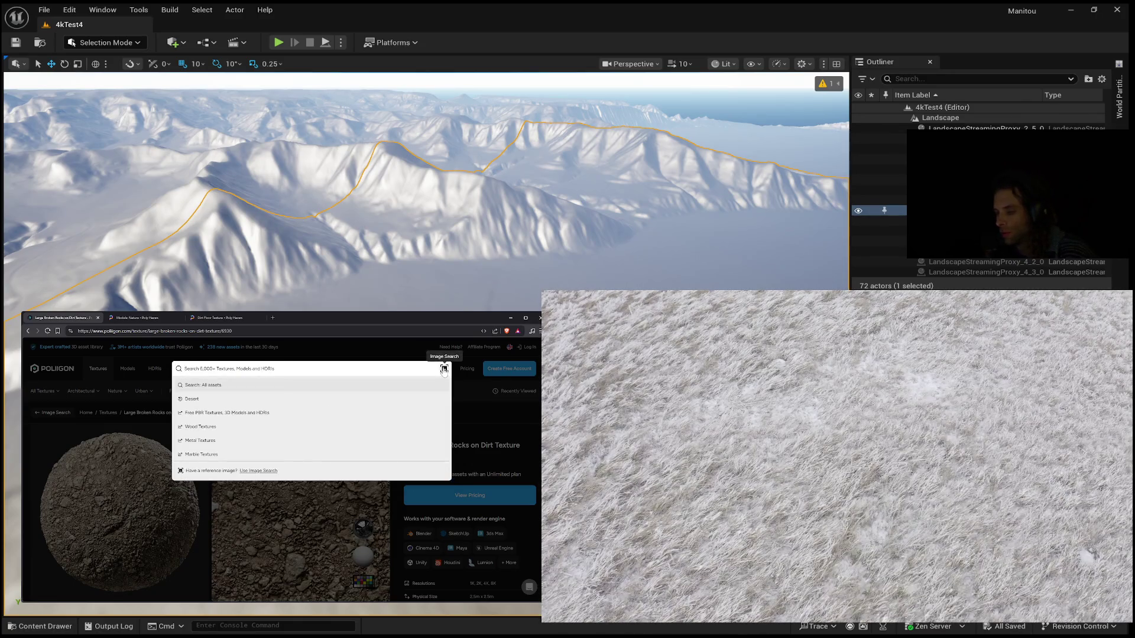
{"action": "left_click", "coordinate": [444, 370]}
{"action": "left_click", "coordinate": [443, 369]}
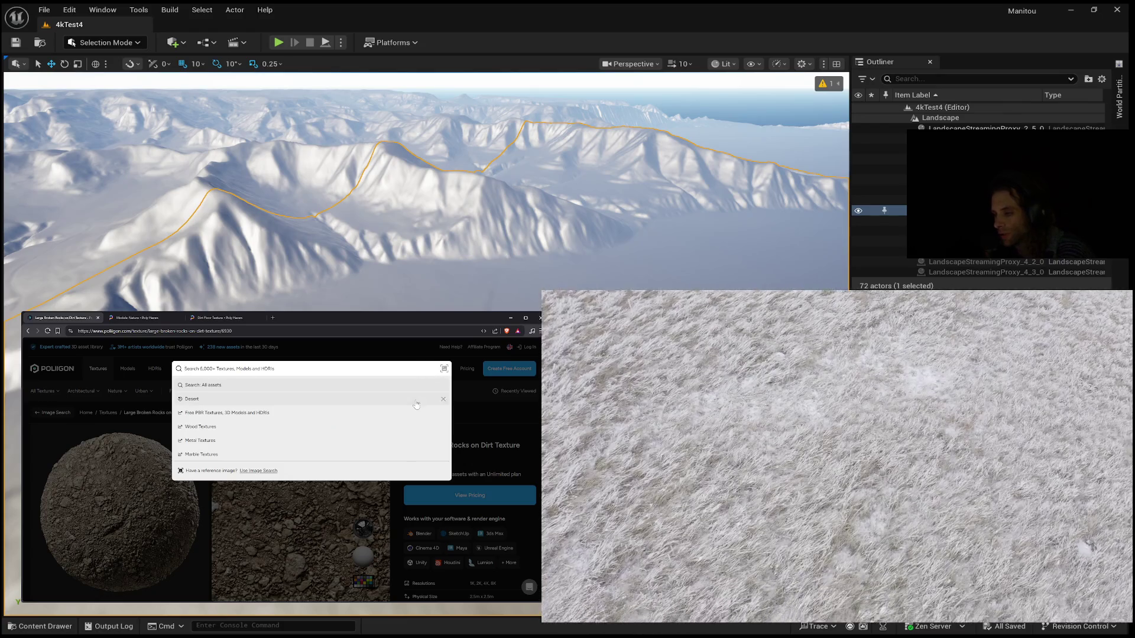
{"action": "left_click", "coordinate": [104, 432]}
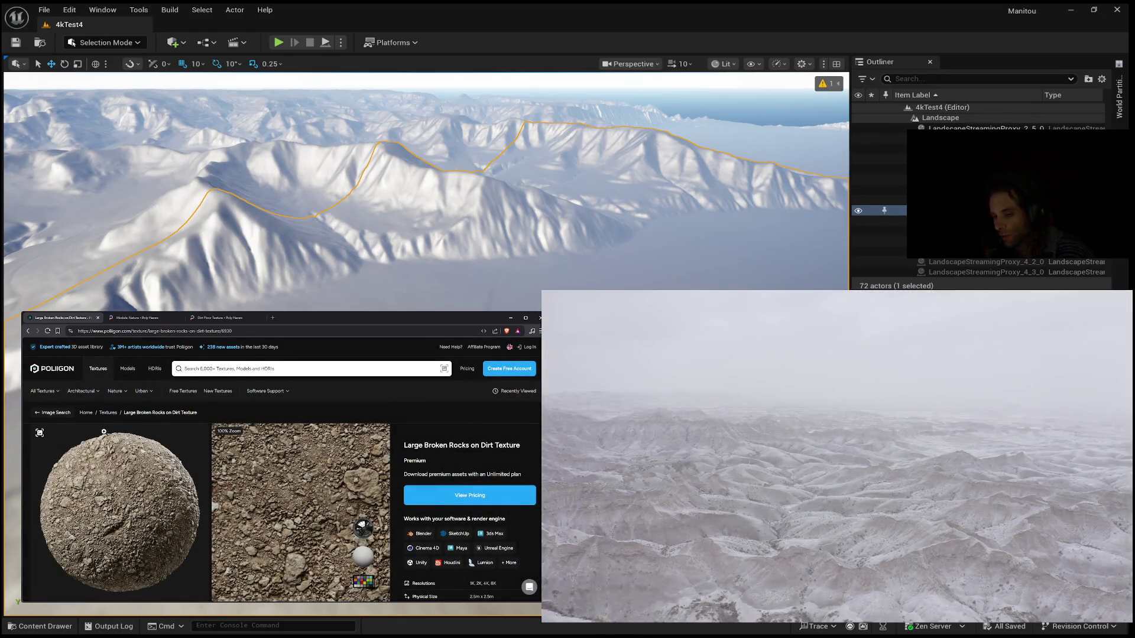
Step: Enlarge the Example Usage photo and move on to the close-up of the rocks
{"action": "scroll", "coordinate": [104, 432], "scroll_direction": "down", "scroll_amount": 5}
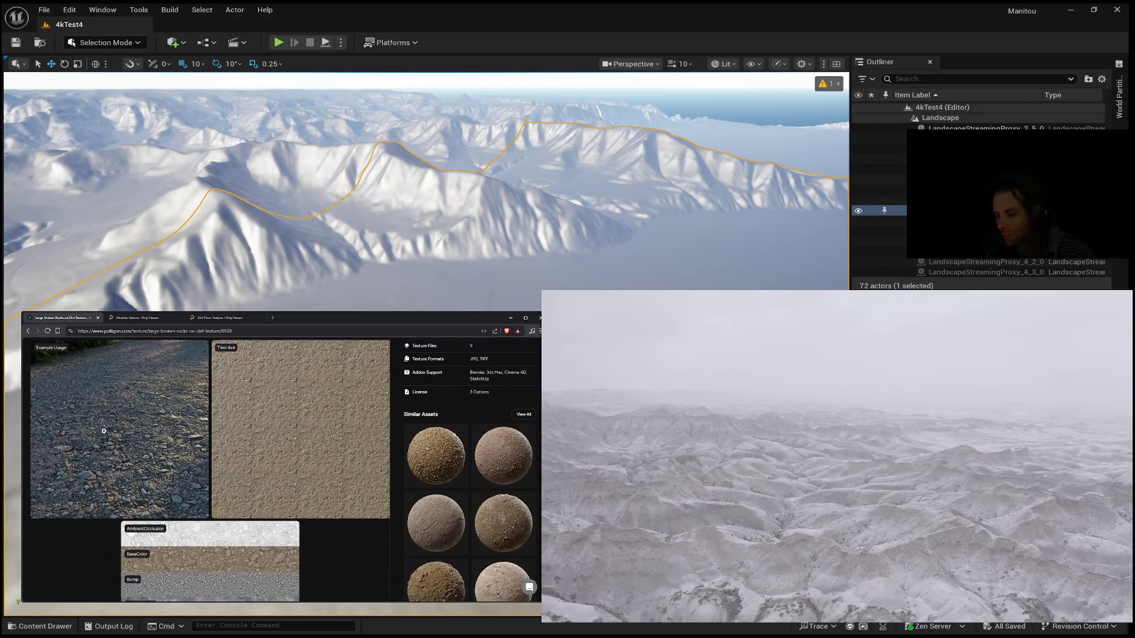
{"action": "scroll", "coordinate": [104, 431], "scroll_direction": "down", "scroll_amount": 3}
{"action": "scroll", "coordinate": [104, 429], "scroll_direction": "up", "scroll_amount": 10}
{"action": "scroll", "coordinate": [102, 432], "scroll_direction": "down", "scroll_amount": 8}
{"action": "scroll", "coordinate": [104, 430], "scroll_direction": "up", "scroll_amount": 4}
{"action": "left_click", "coordinate": [104, 431]}
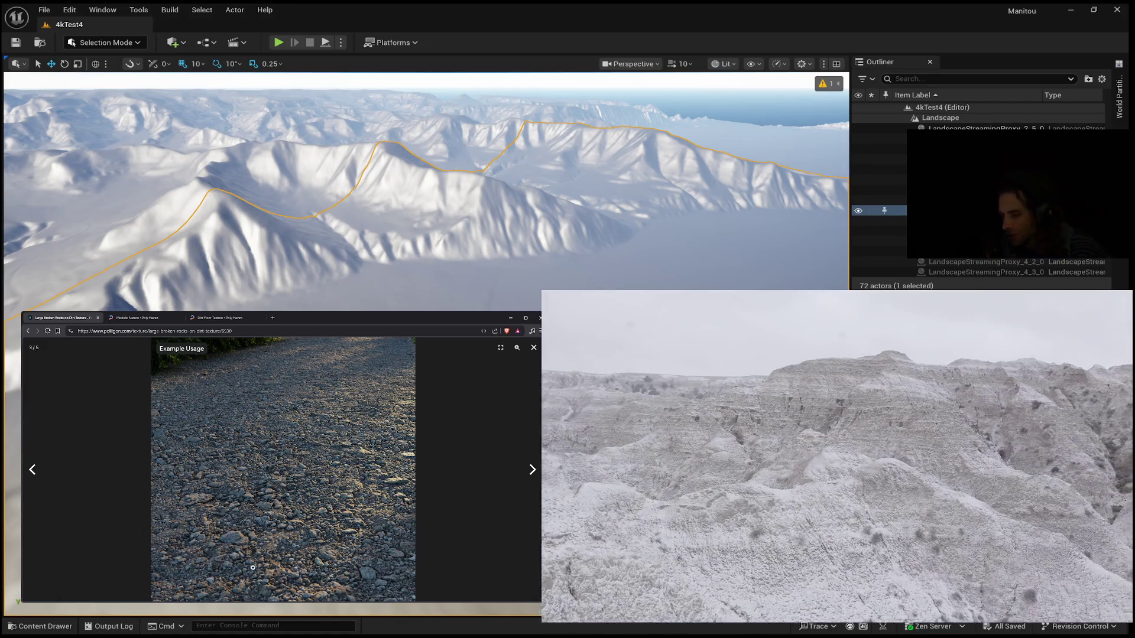
{"action": "left_click", "coordinate": [355, 511]}
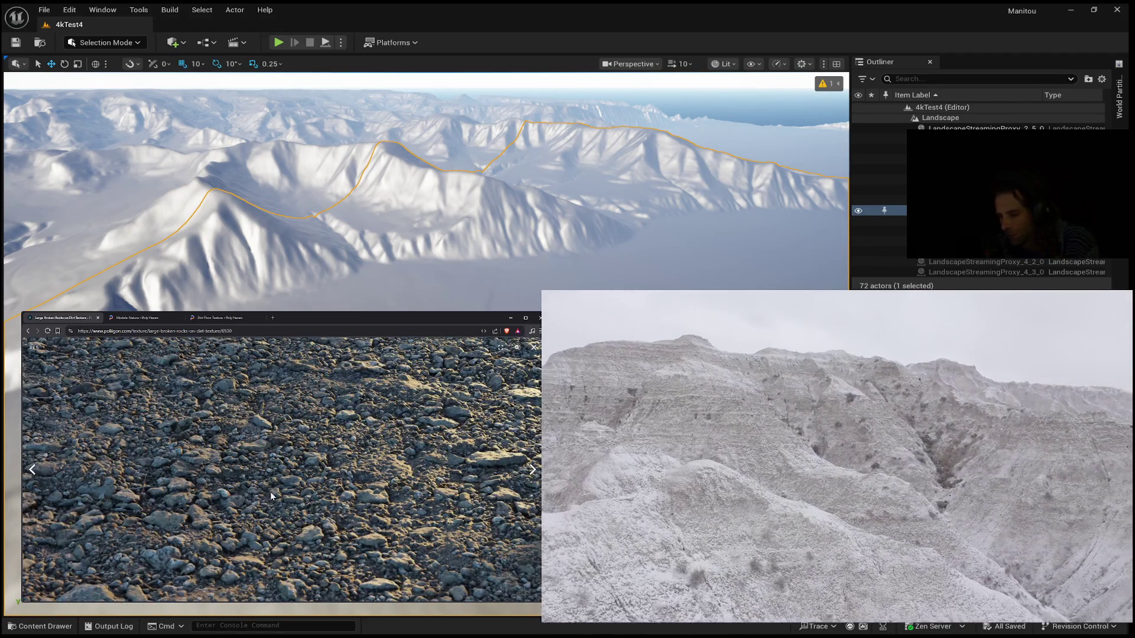
Step: Zoom out of the Example Usage photo, then zoom in and out on the Tiled 4x4 preview
{"action": "left_click", "coordinate": [271, 492]}
{"action": "left_click", "coordinate": [531, 469]}
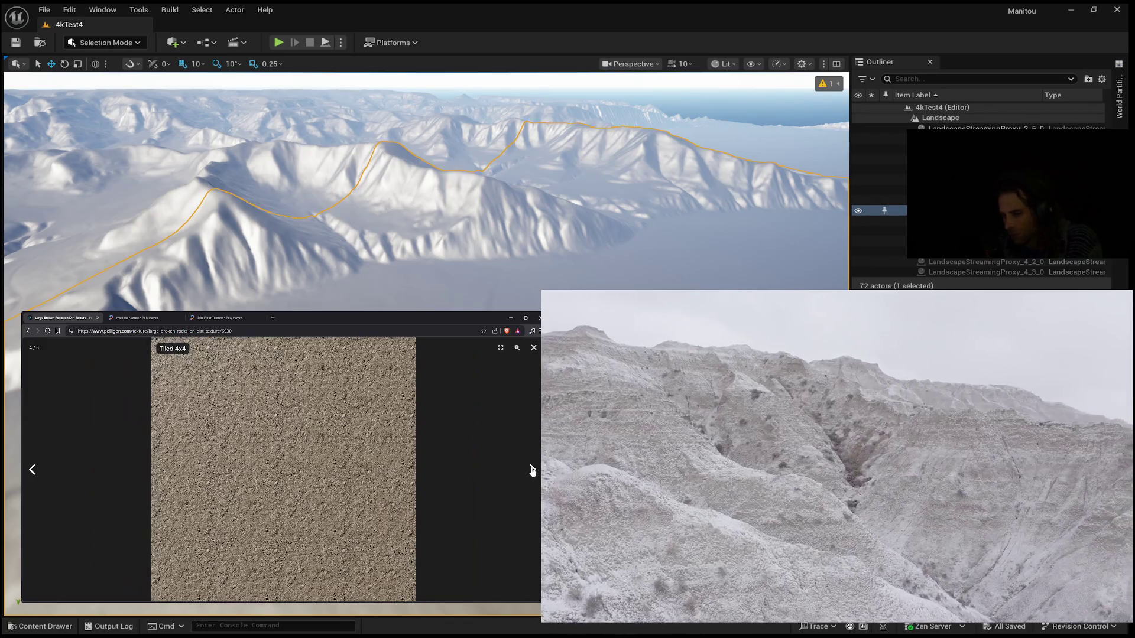
{"action": "left_click", "coordinate": [247, 506]}
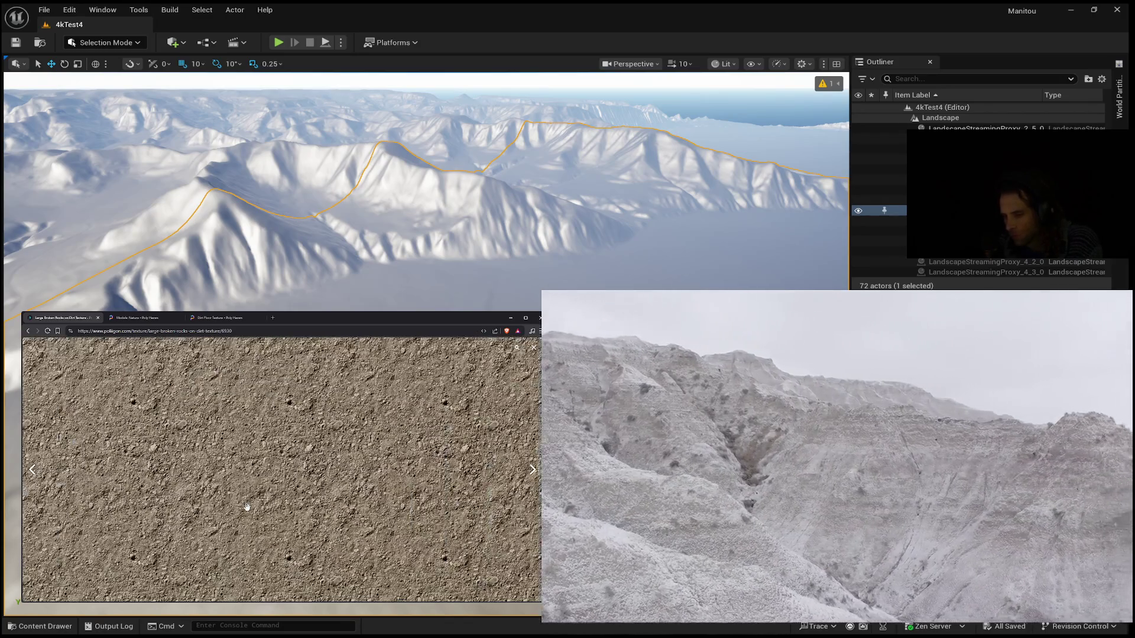
{"action": "left_click", "coordinate": [246, 504]}
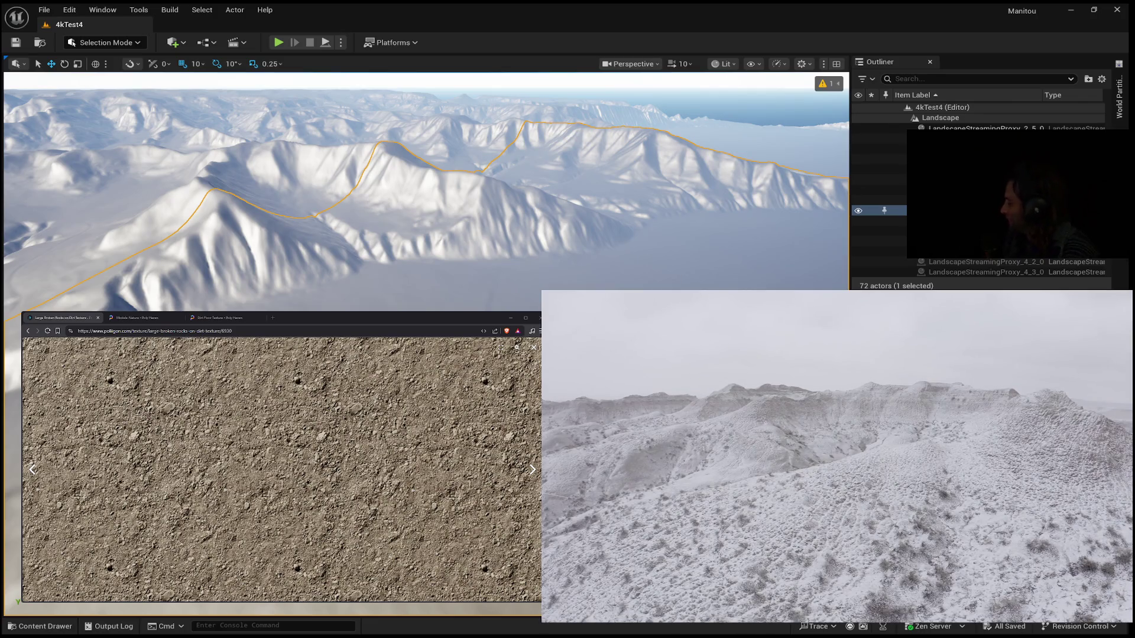
Step: Re-inspect the Tiled 4x4 texture up close, then advance to the texture maps image
{"action": "left_click", "coordinate": [265, 513]}
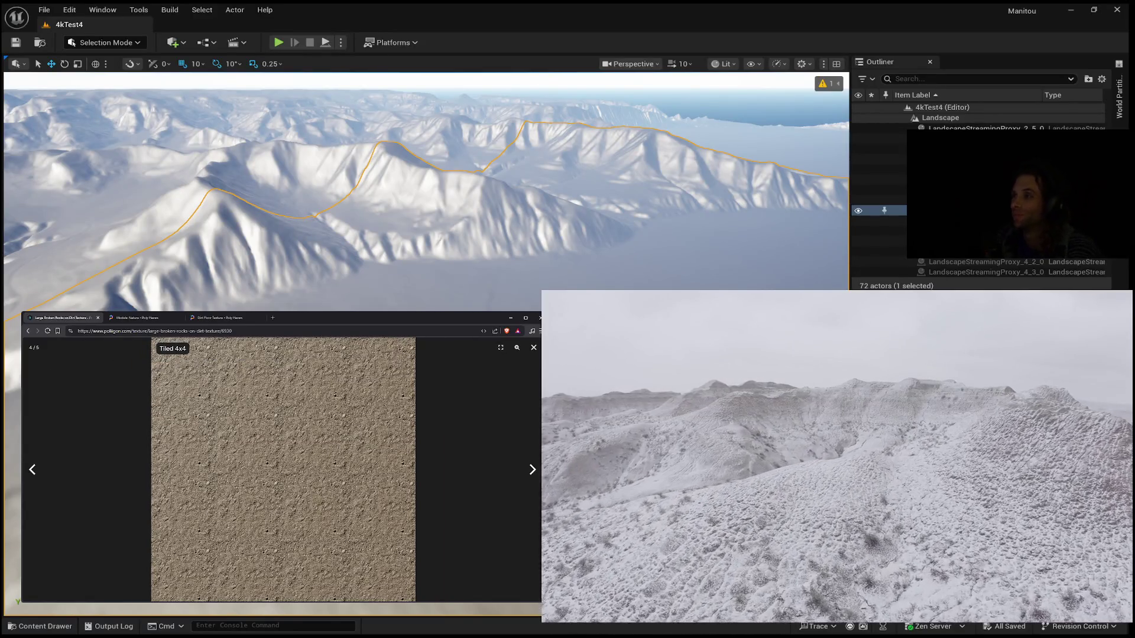
{"action": "left_click", "coordinate": [202, 472]}
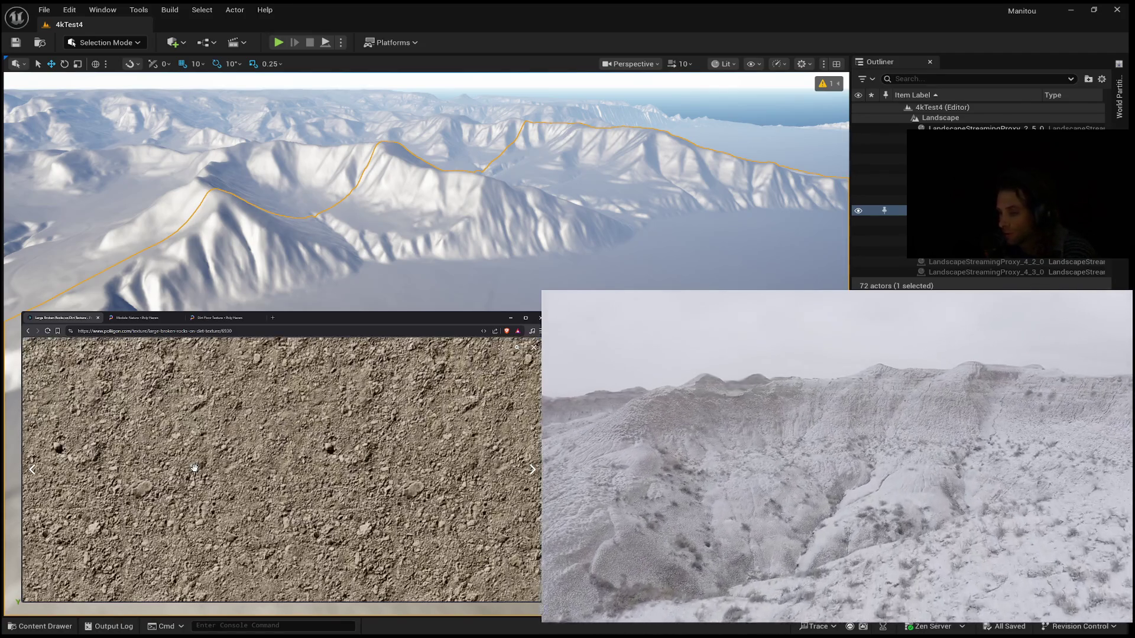
{"action": "left_click", "coordinate": [194, 468]}
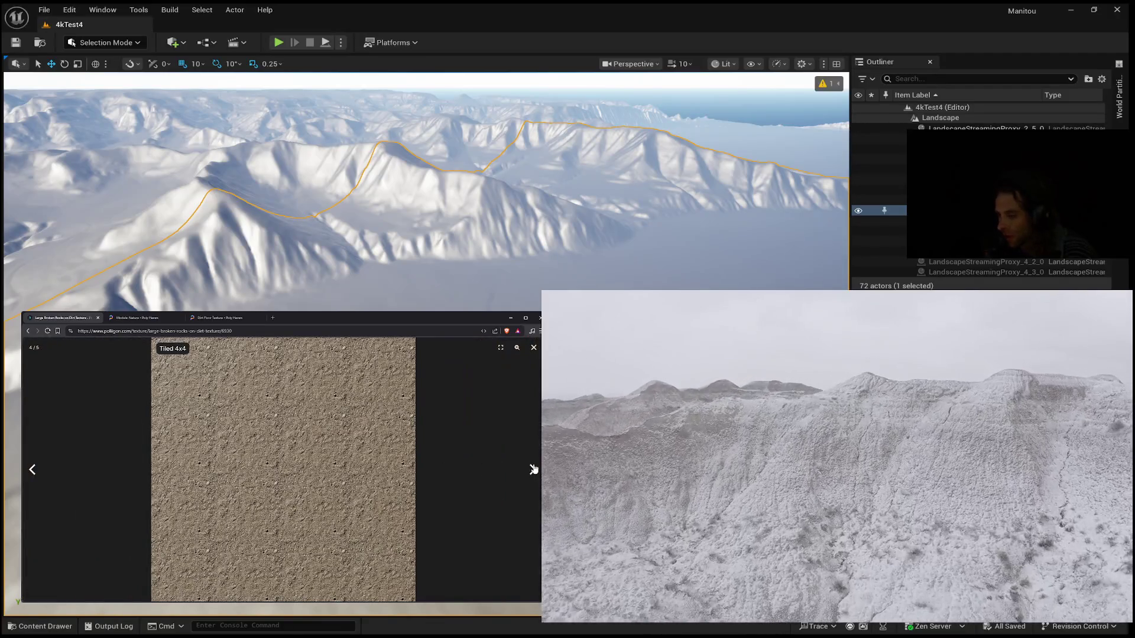
{"action": "left_click", "coordinate": [532, 469]}
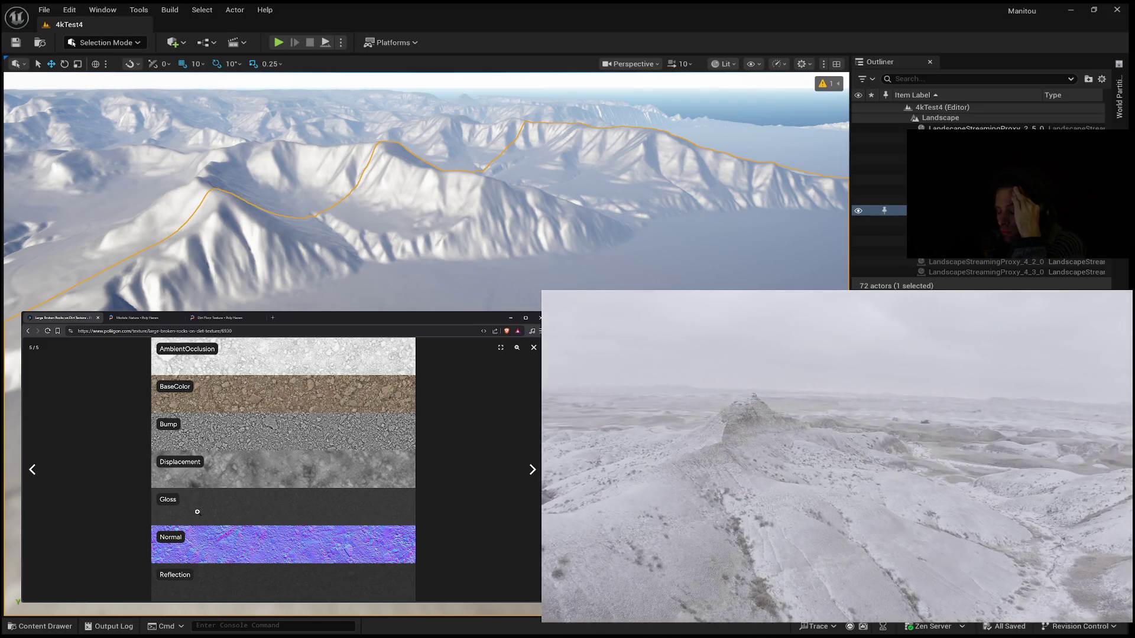
Step: Zoom into the map stack and pan from Gloss and Normal to the Displacement and BaseColor maps
{"action": "left_click", "coordinate": [219, 544]}
{"action": "left_click", "coordinate": [219, 543]}
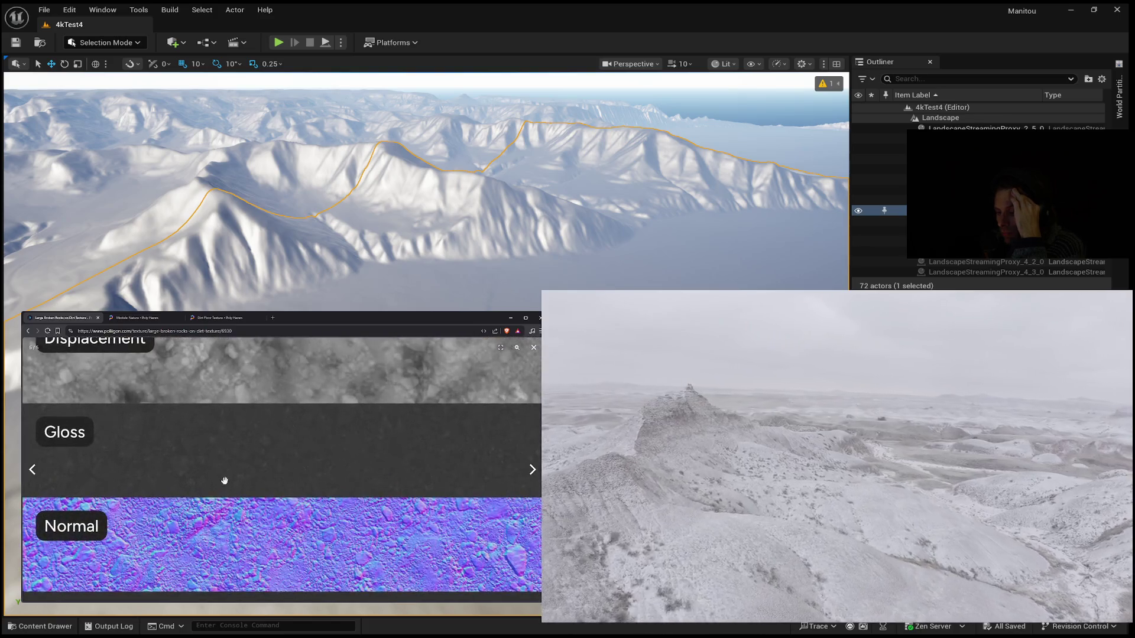
{"action": "mouse_move", "coordinate": [256, 413]}
{"action": "left_mouse_down"}
{"action": "mouse_move", "coordinate": [256, 519]}
{"action": "mouse_move", "coordinate": [274, 360]}
{"action": "mouse_move", "coordinate": [264, 514]}
{"action": "left_mouse_up"}
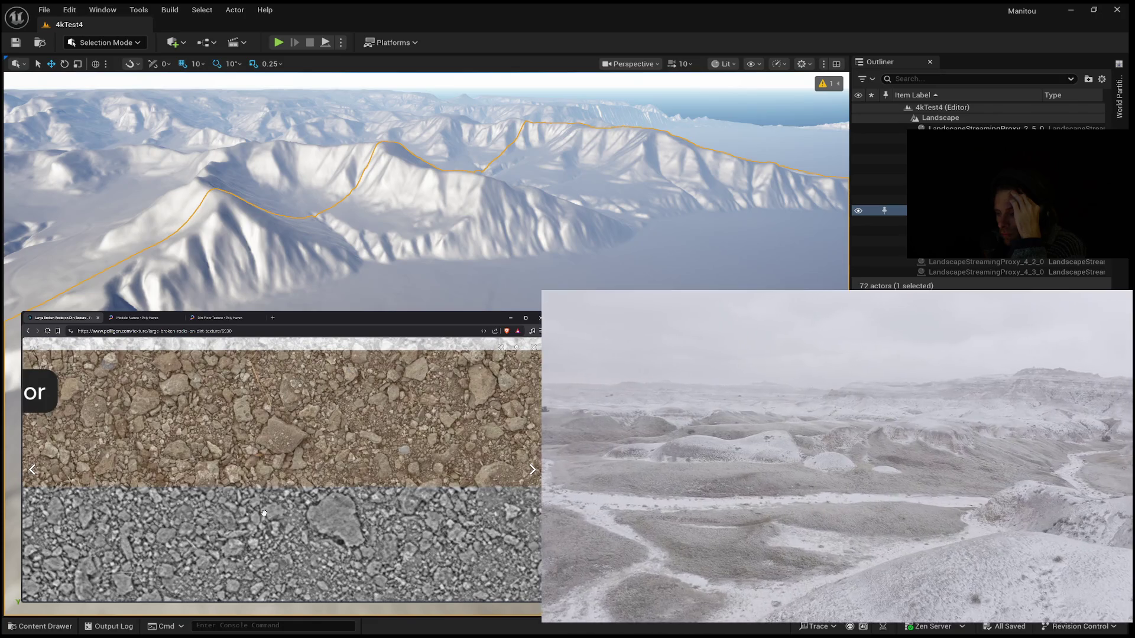
{"action": "left_click_drag", "start_coordinate": [261, 459], "coordinate": [261, 472]}
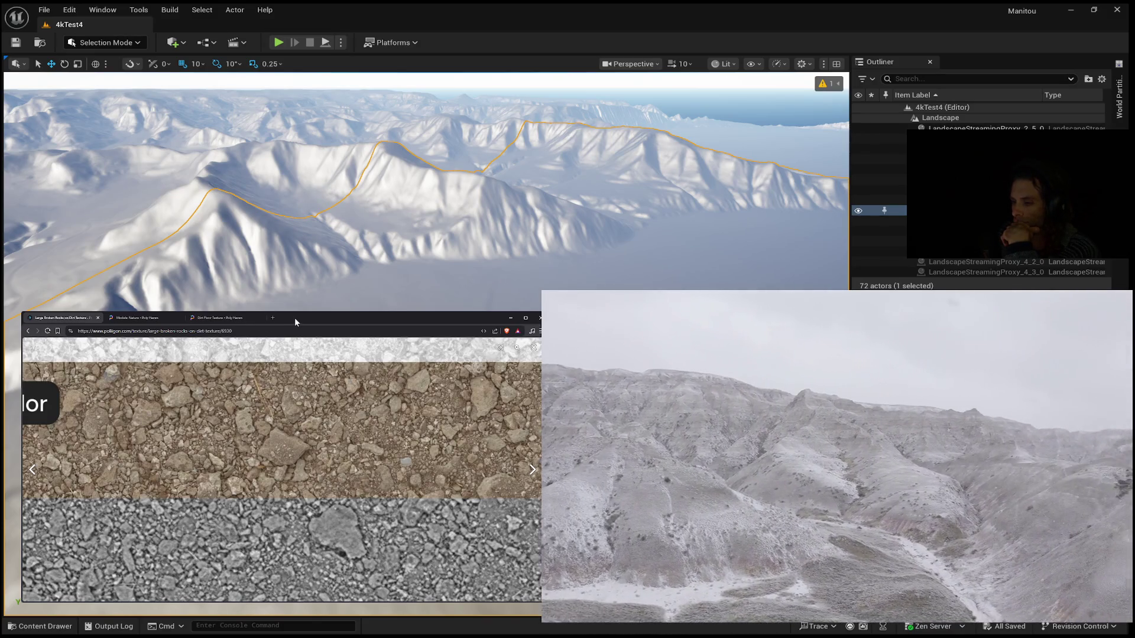
Step: Frame LandscapeStreamingProxy_2_5_0 in the viewport from the Outliner
{"action": "double_click", "coordinate": [981, 128]}
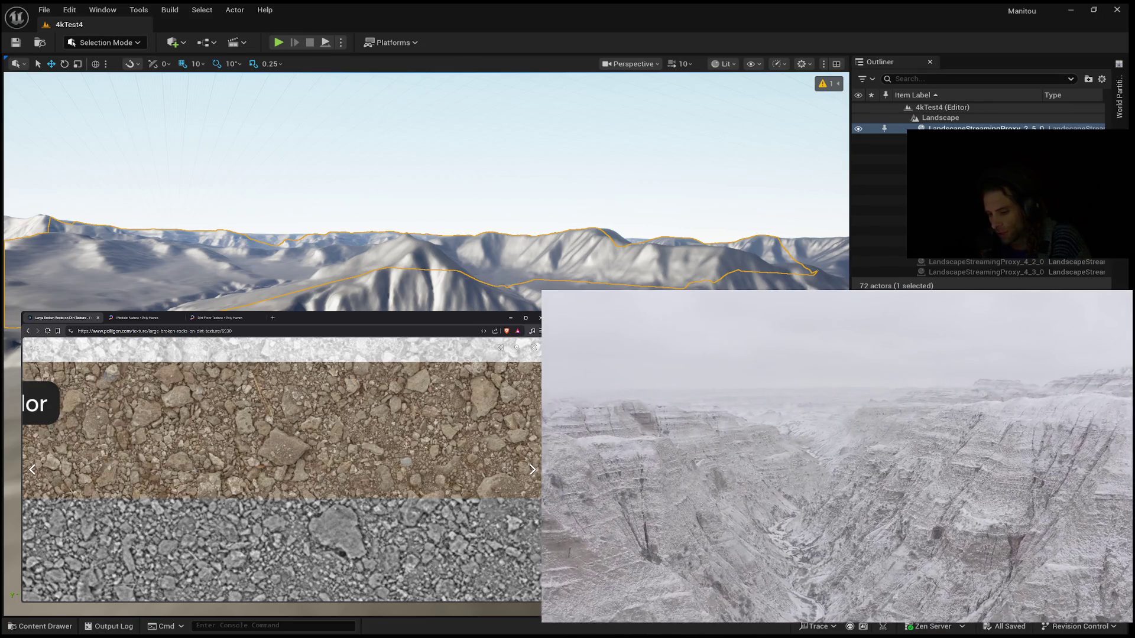
Step: Zoom in and out on the map stack, ending with all maps from AmbientOcclusion to Reflection visible
{"action": "scroll", "coordinate": [156, 423], "scroll_direction": "up", "scroll_amount": 1}
{"action": "scroll", "coordinate": [160, 428], "scroll_direction": "down", "scroll_amount": 2}
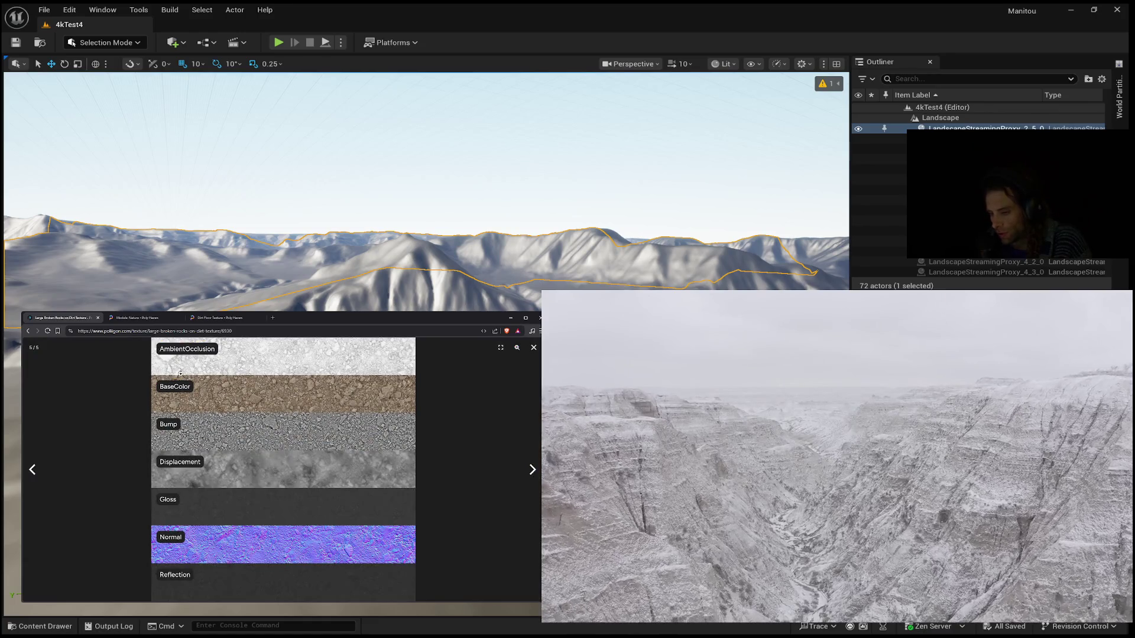
{"action": "left_click", "coordinate": [176, 354]}
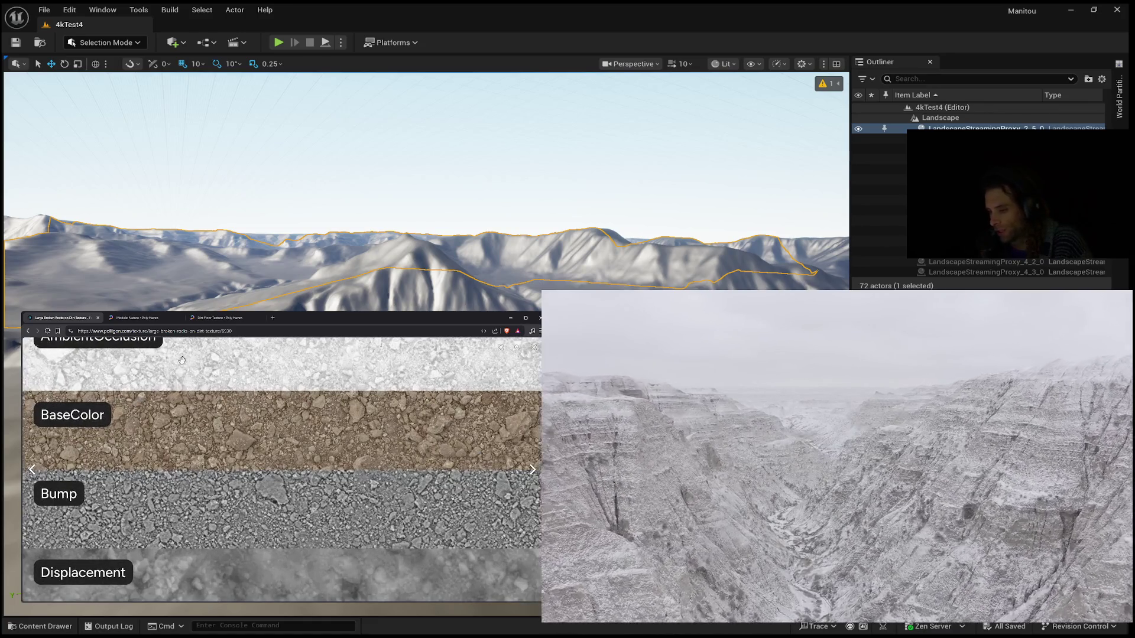
{"action": "left_click", "coordinate": [178, 370]}
{"action": "left_click", "coordinate": [171, 368]}
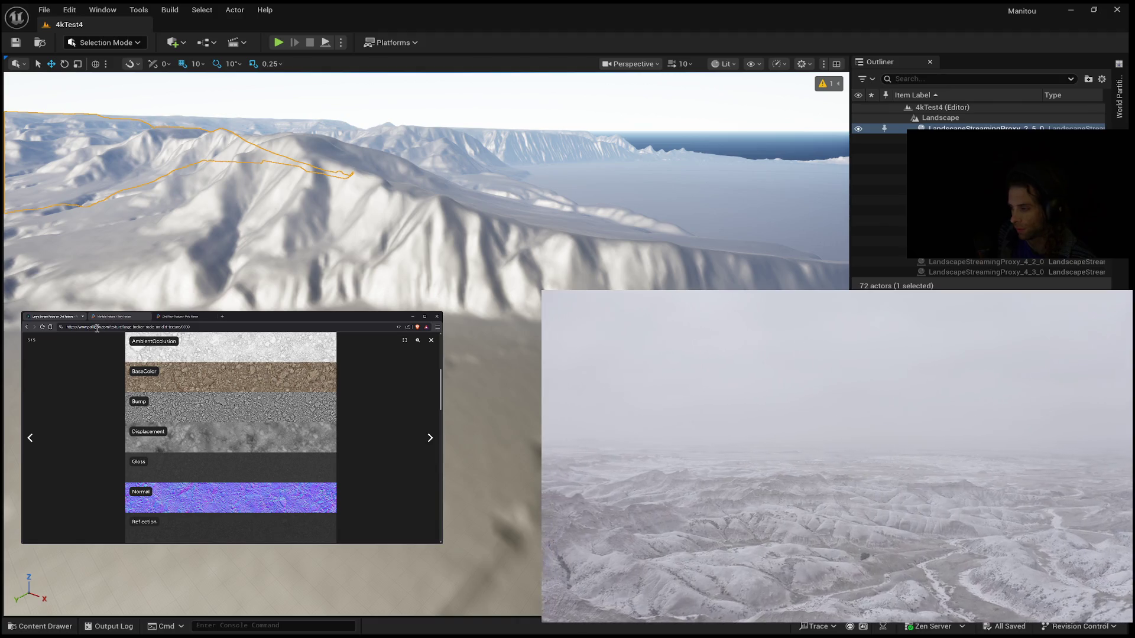
Step: Go back to the sphere preview, then forward to the 100% zoom flat close-up, image 2 of 5
{"action": "key", "text": "Right"}
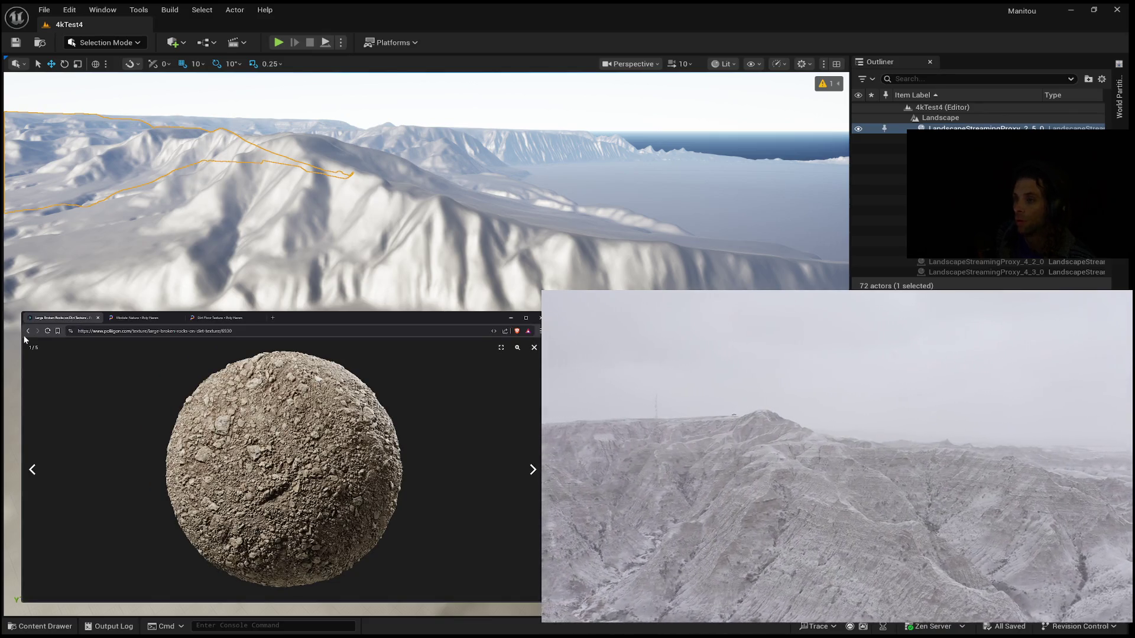
{"action": "left_click", "coordinate": [532, 470]}
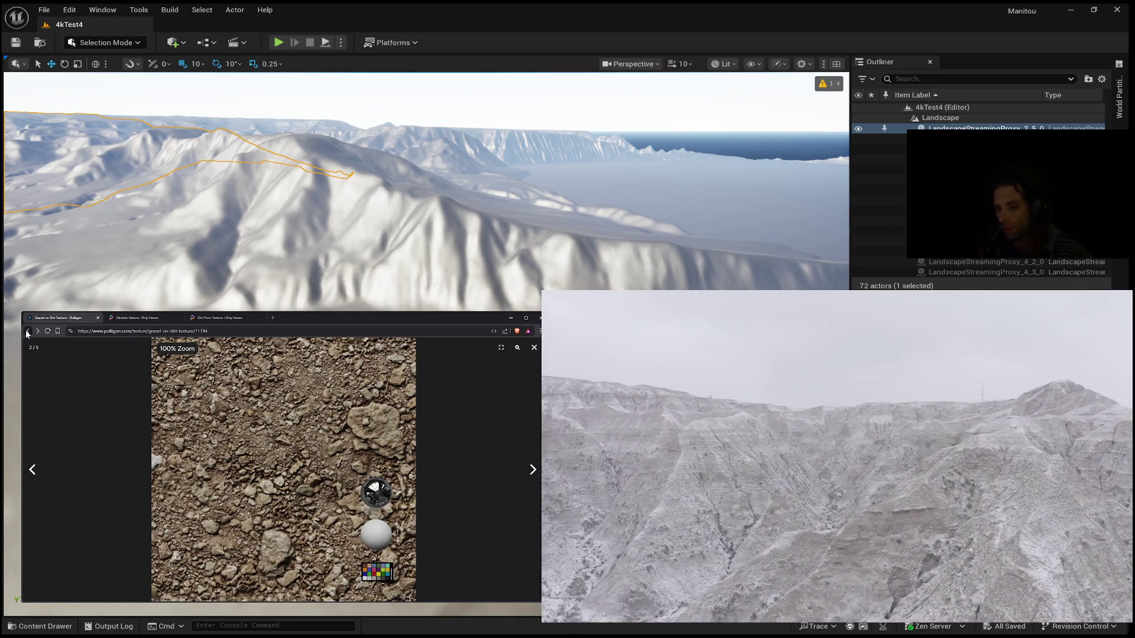
Step: Reopen the Large Broken Rocks on Dirt page, then return to the similar-textures results
{"action": "left_click", "coordinate": [28, 331]}
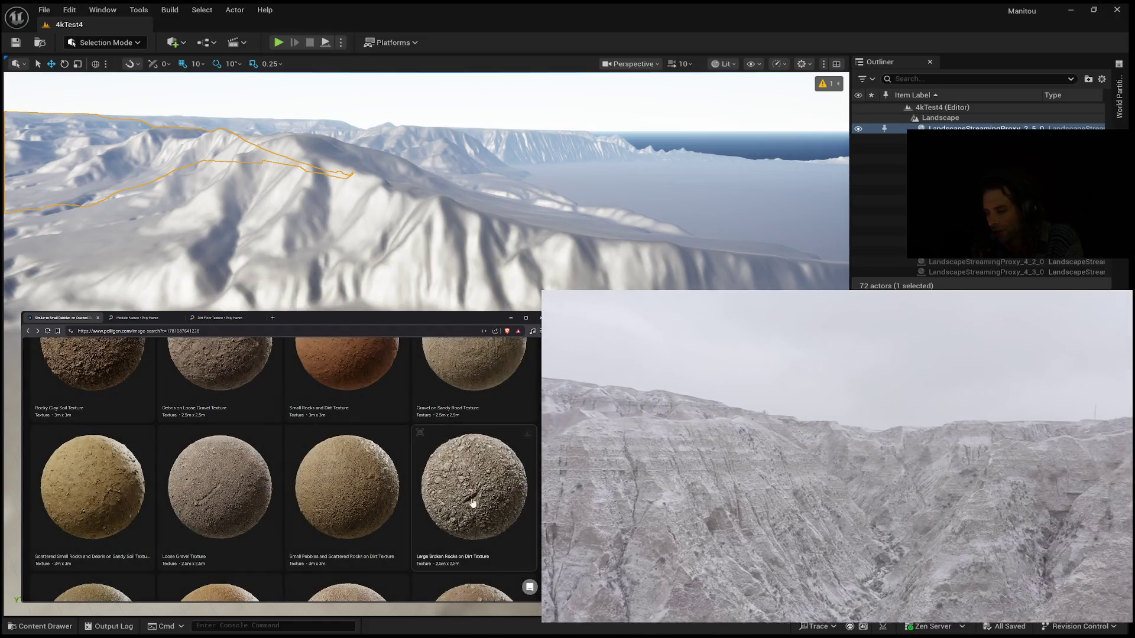
{"action": "left_click", "coordinate": [479, 500]}
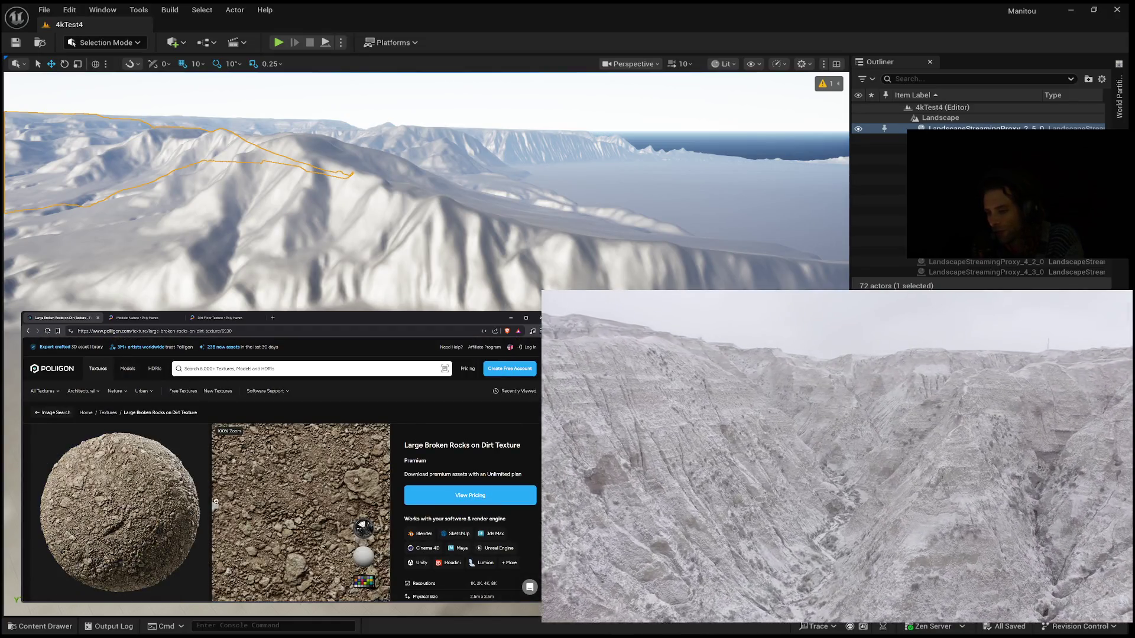
{"action": "left_click", "coordinate": [27, 331]}
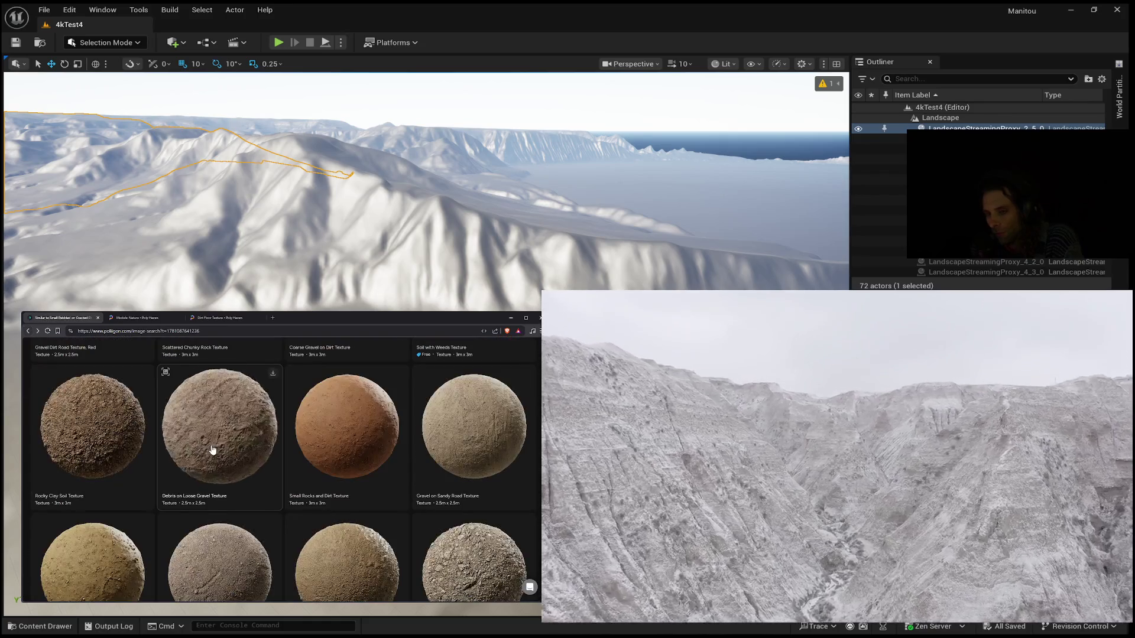
Step: Scroll the results down to the last entries: Large Rocks on Dirt Red, Dirty Damaged Asphalt, Mixed Gravel
{"action": "scroll", "coordinate": [216, 458], "scroll_direction": "down", "scroll_amount": 1}
{"action": "scroll", "coordinate": [216, 458], "scroll_direction": "down", "scroll_amount": 2}
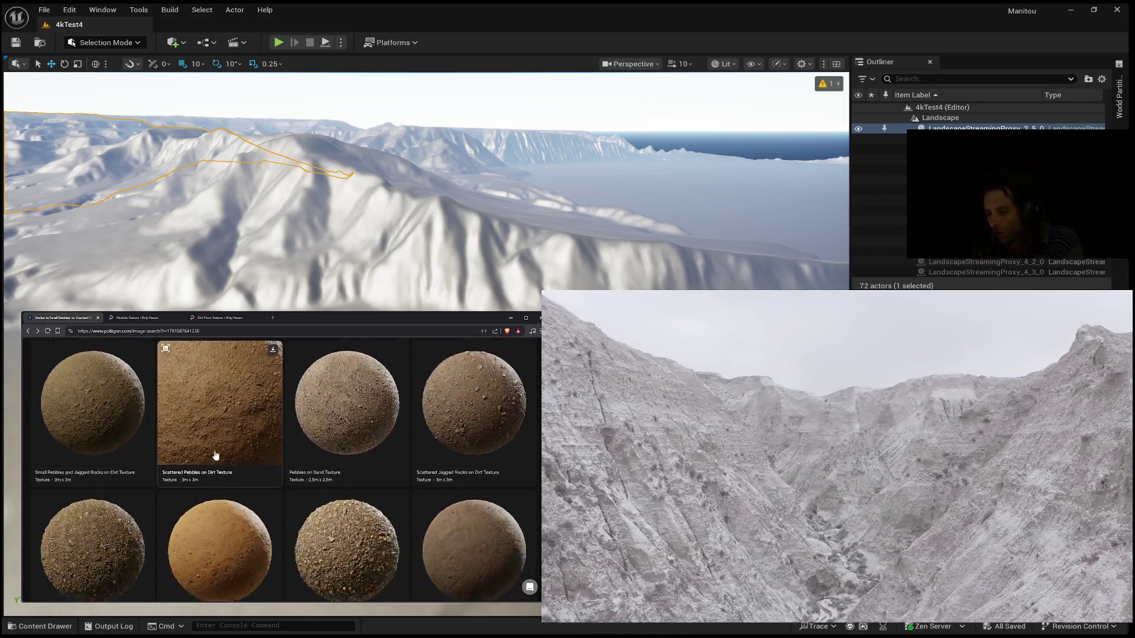
{"action": "scroll", "coordinate": [205, 438], "scroll_direction": "down", "scroll_amount": 3}
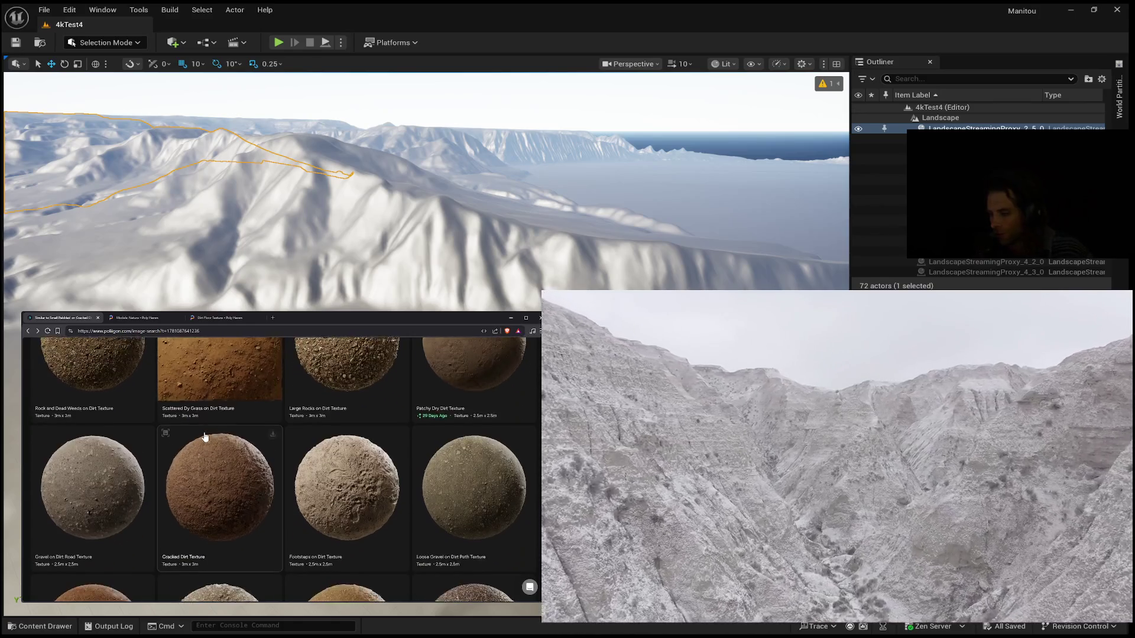
{"action": "scroll", "coordinate": [203, 438], "scroll_direction": "down", "scroll_amount": 1}
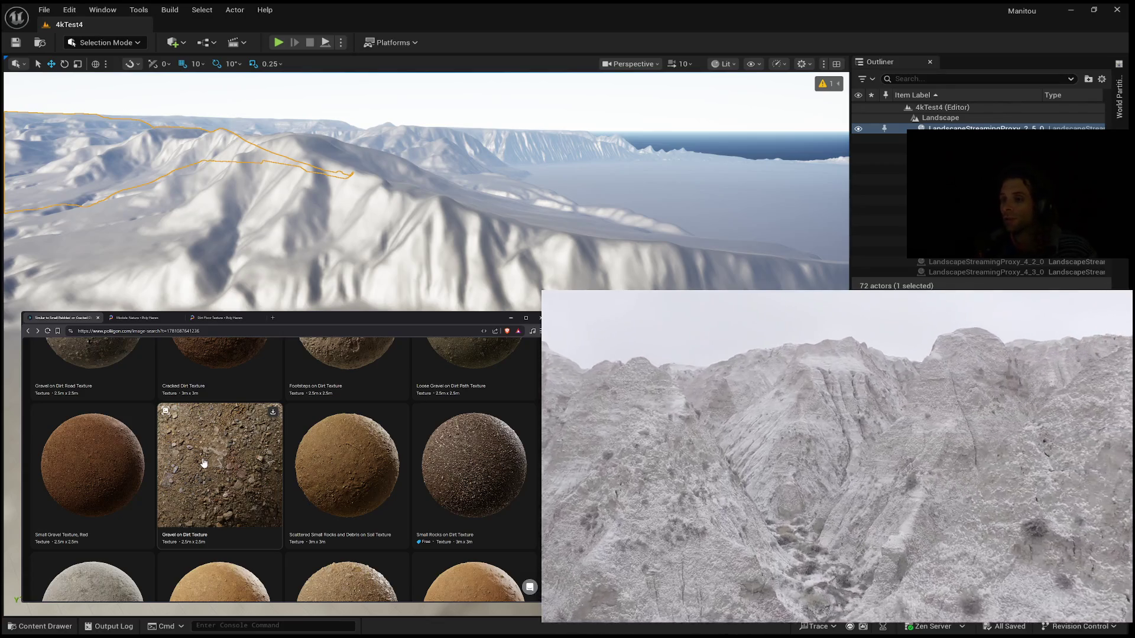
{"action": "scroll", "coordinate": [205, 462], "scroll_direction": "down", "scroll_amount": 2}
{"action": "scroll", "coordinate": [205, 461], "scroll_direction": "down", "scroll_amount": 2}
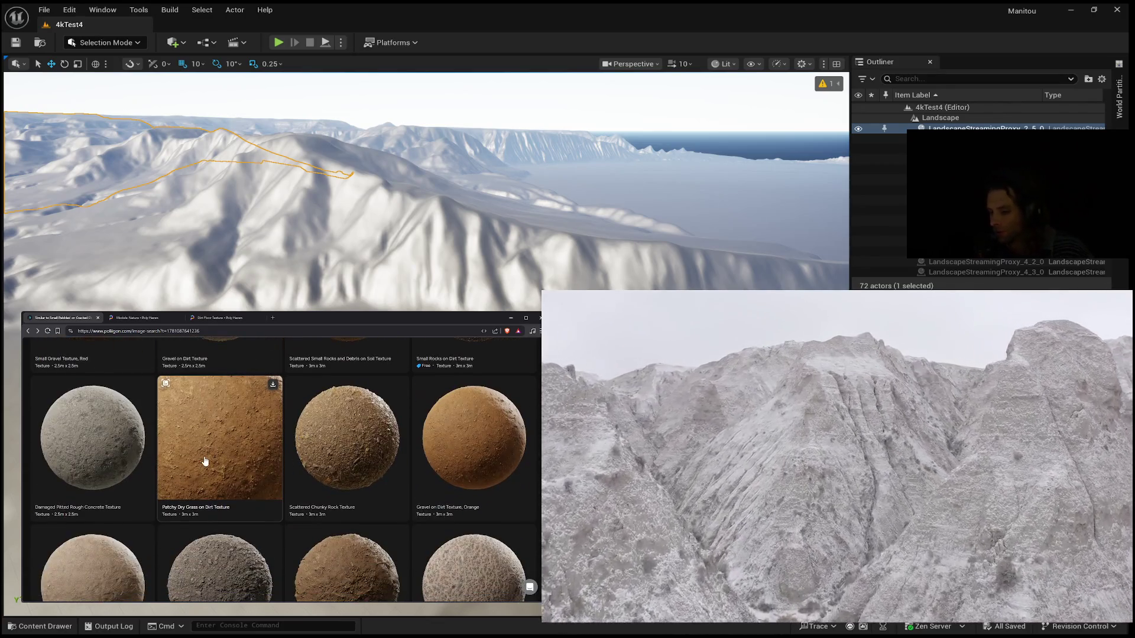
{"action": "scroll", "coordinate": [204, 461], "scroll_direction": "down", "scroll_amount": 1}
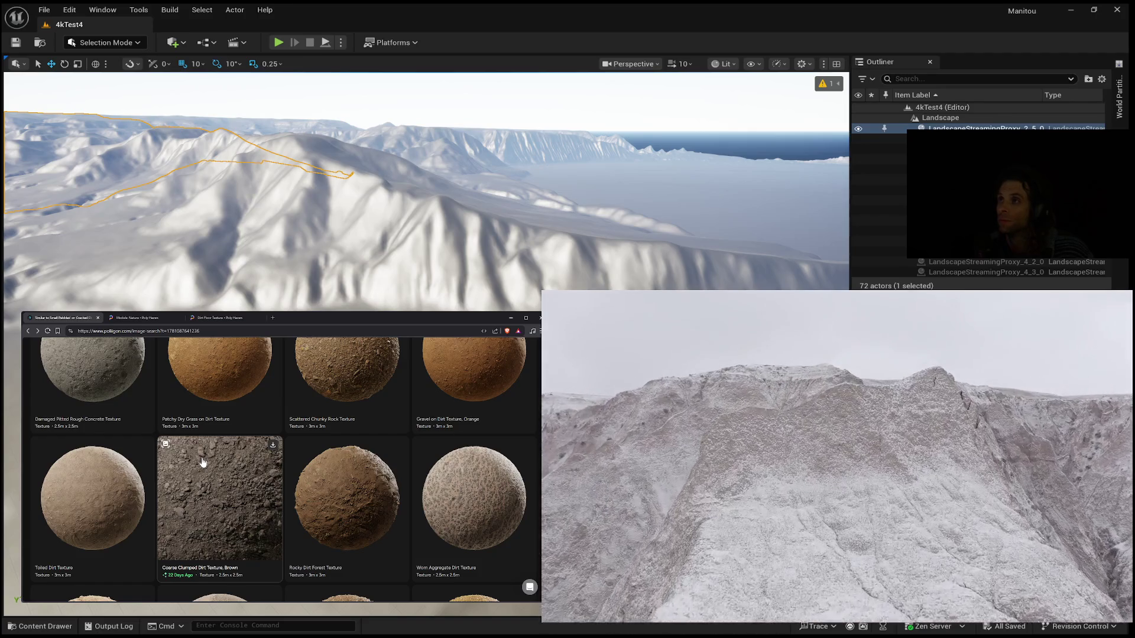
{"action": "scroll", "coordinate": [203, 462], "scroll_direction": "down", "scroll_amount": 3}
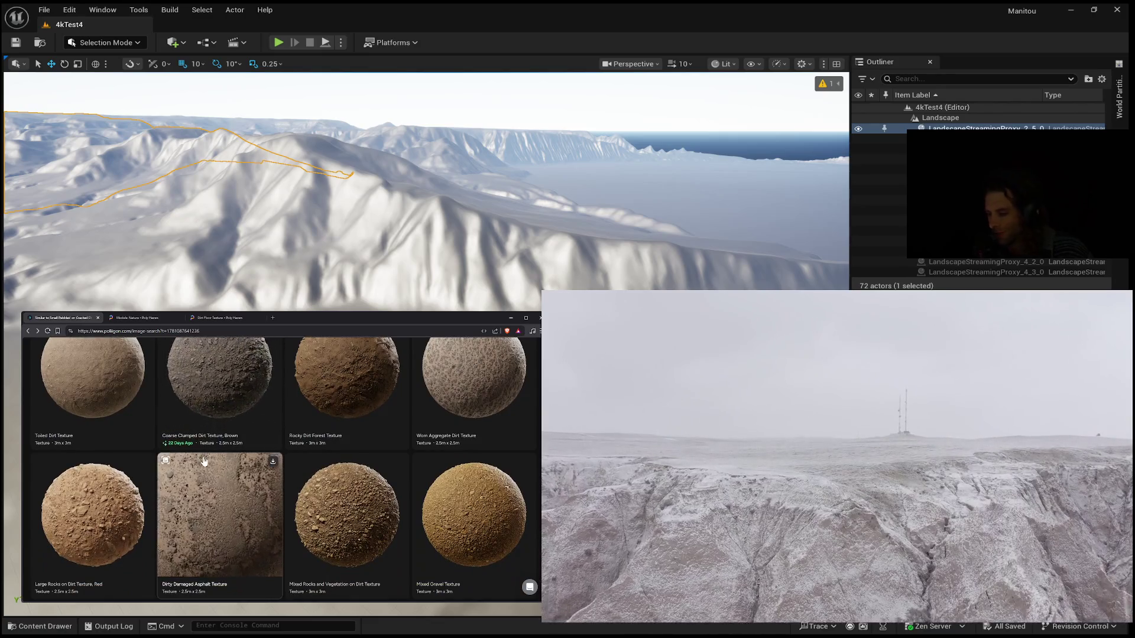
{"action": "scroll", "coordinate": [203, 462], "scroll_direction": "down", "scroll_amount": 1}
{"action": "scroll", "coordinate": [133, 456], "scroll_direction": "down", "scroll_amount": 2}
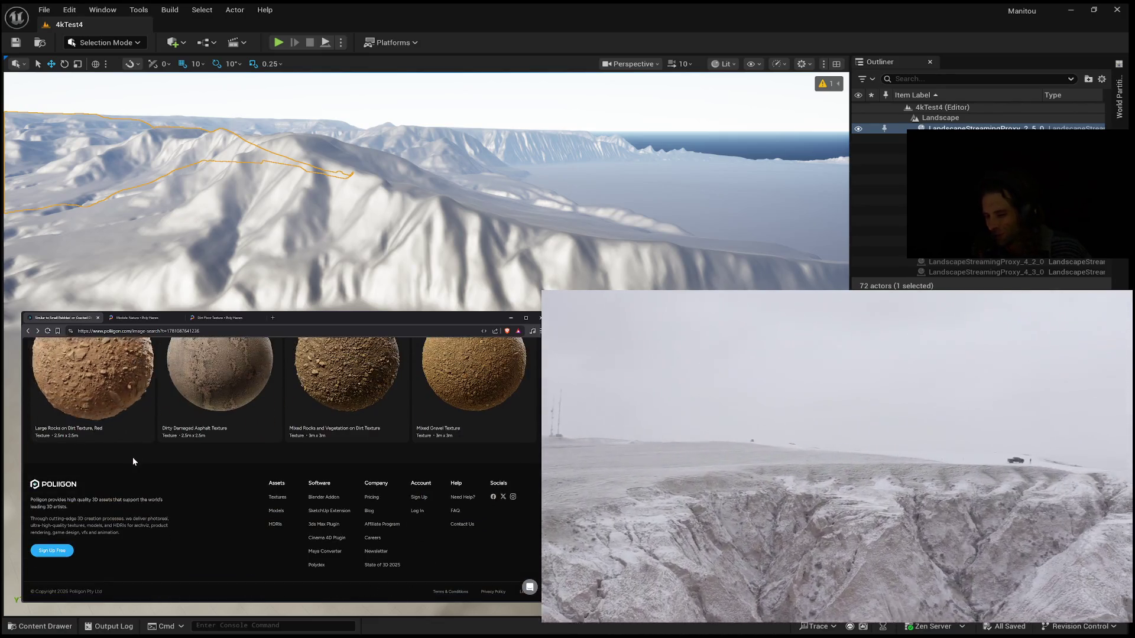
{"action": "scroll", "coordinate": [283, 441], "scroll_direction": "up", "scroll_amount": 2}
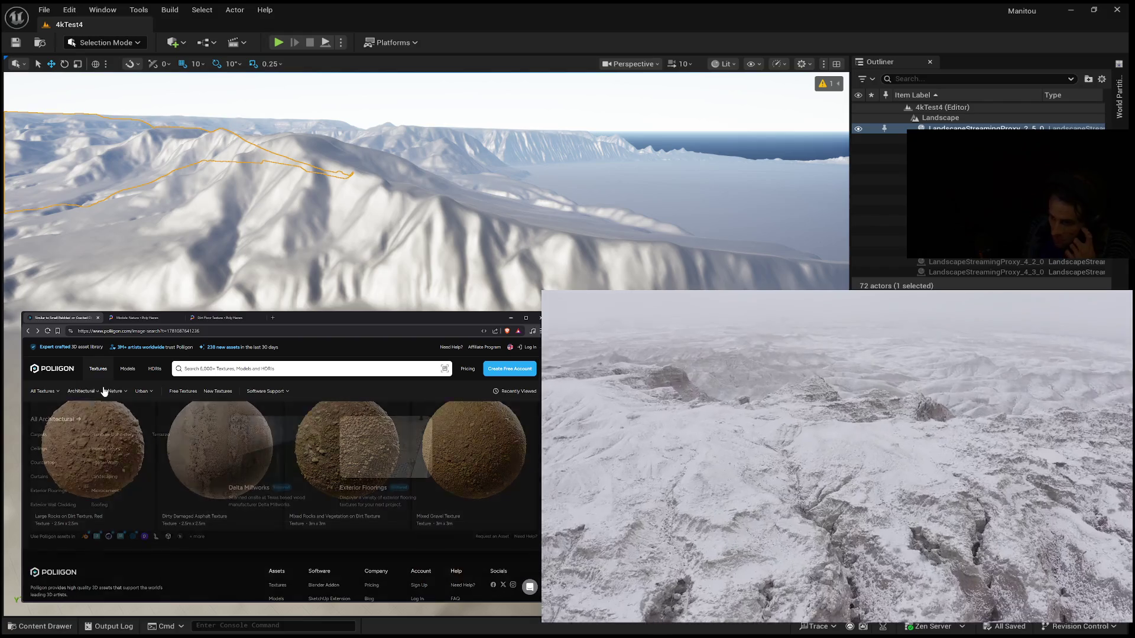
Step: Navigate back past the desert texture results to the Snow Textures listing
{"action": "left_click", "coordinate": [210, 369]}
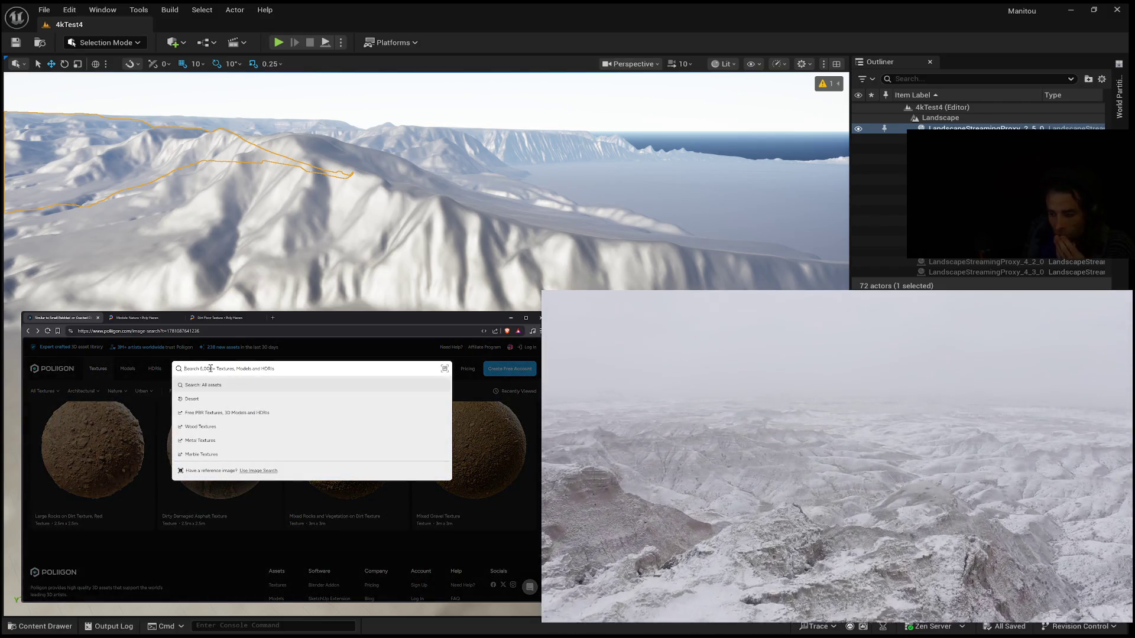
{"action": "left_click", "coordinate": [143, 332]}
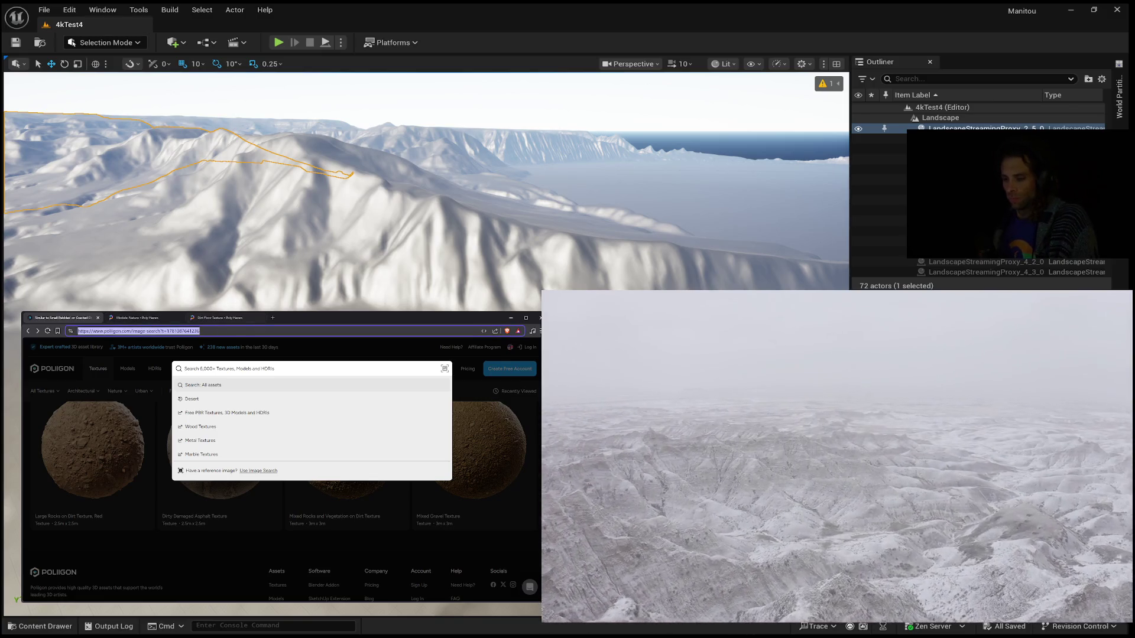
{"action": "type", "text": "dead"}
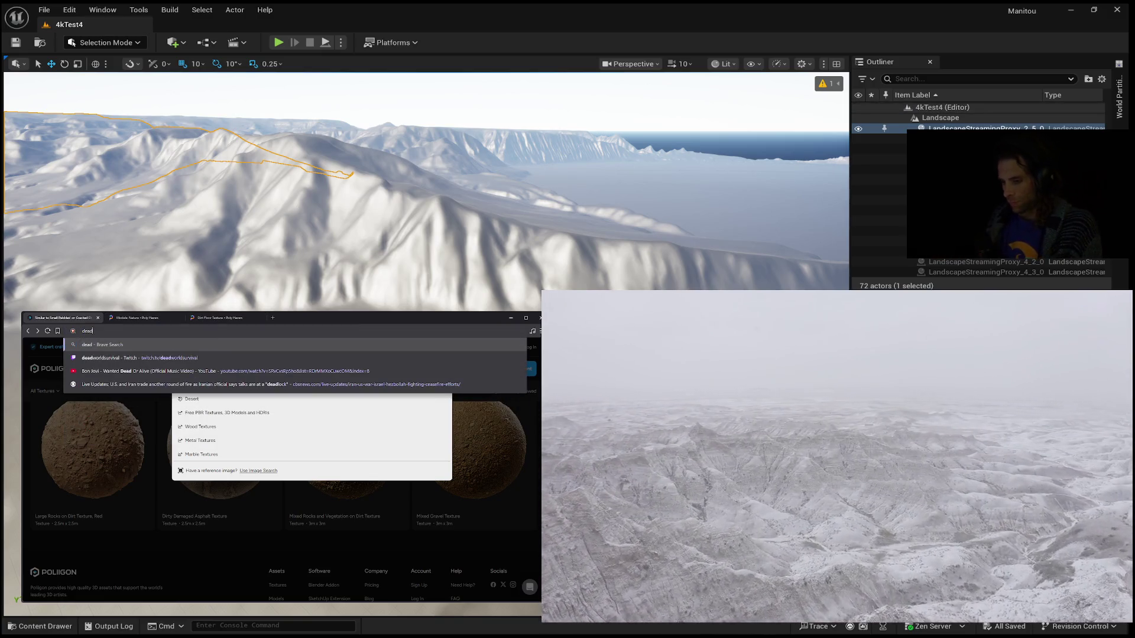
{"action": "key", "text": "BackSpace"}
{"action": "key", "text": "BackSpace"}
{"action": "key", "text": "BackSpace"}
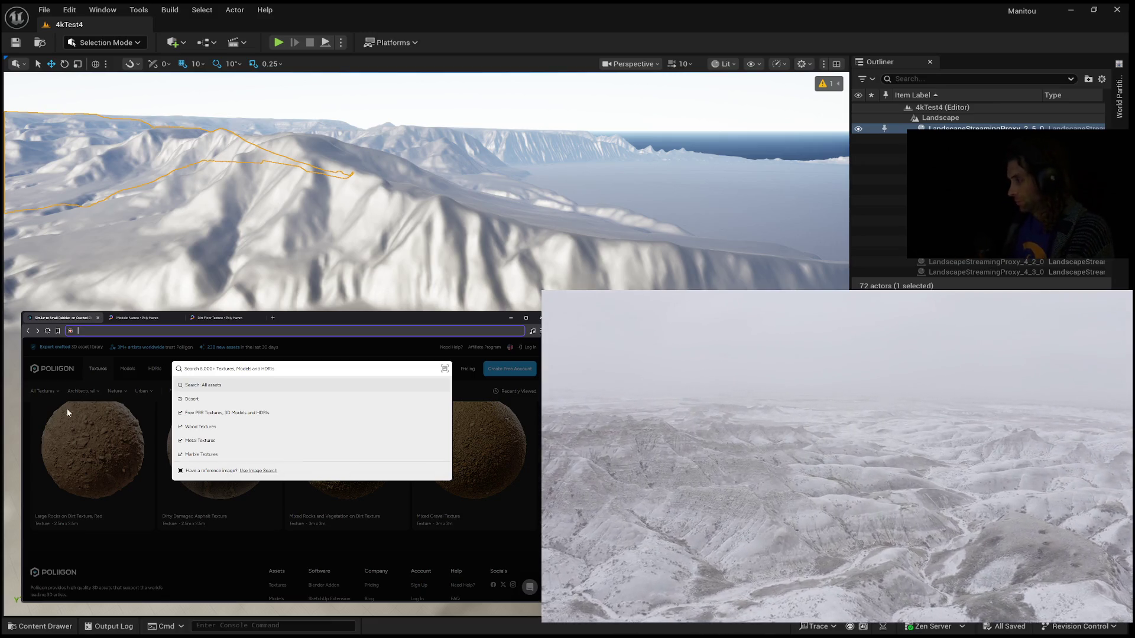
{"action": "left_click", "coordinate": [28, 331]}
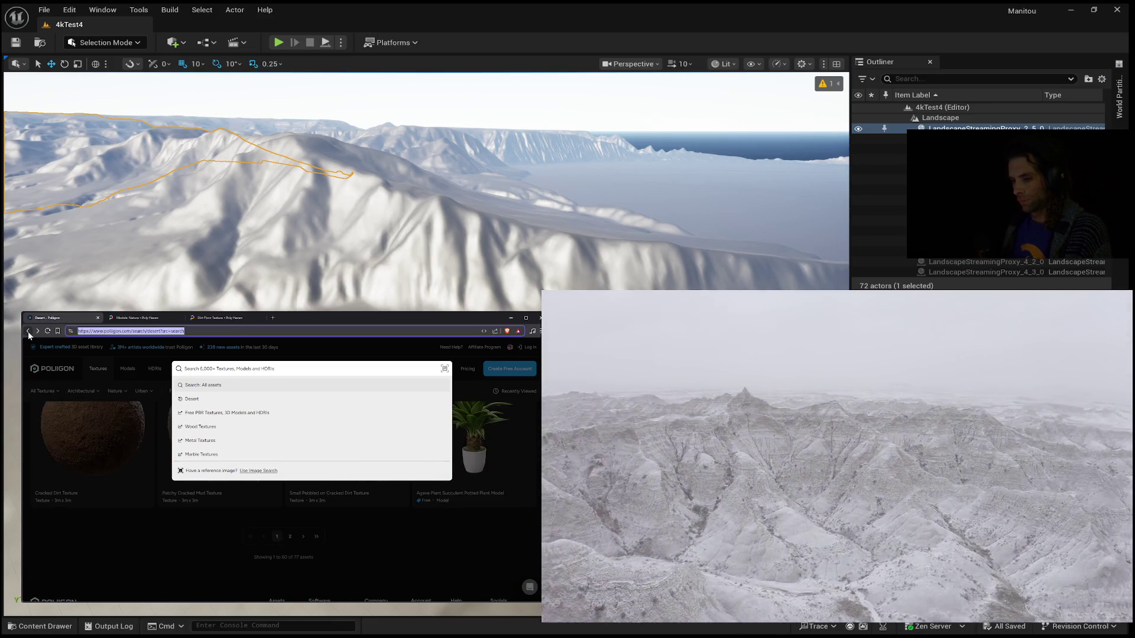
{"action": "left_click", "coordinate": [27, 332]}
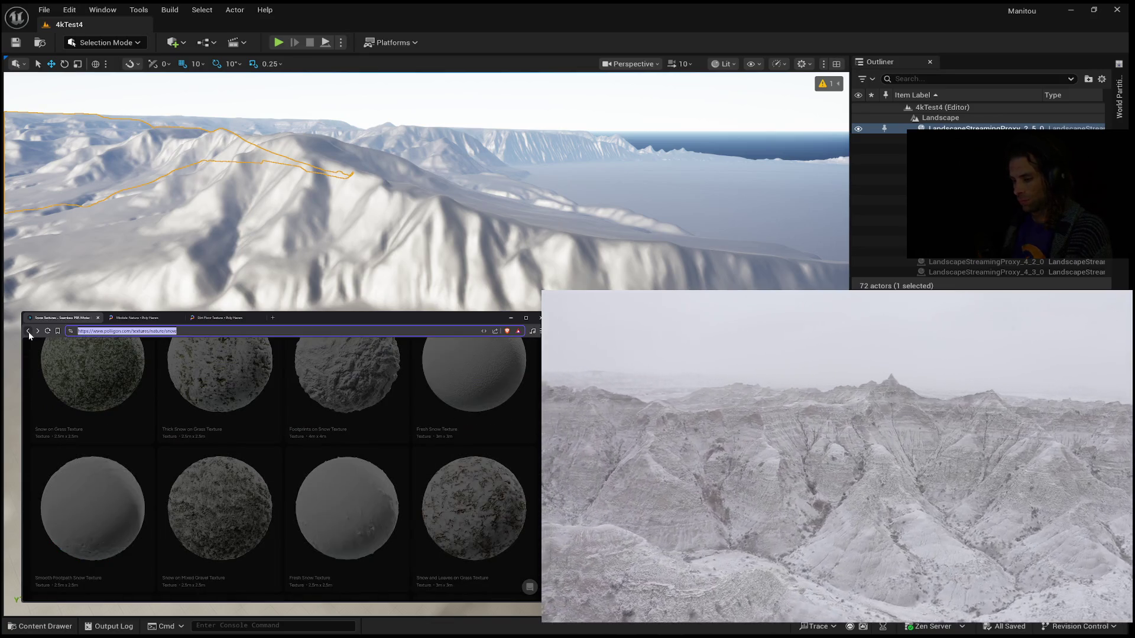
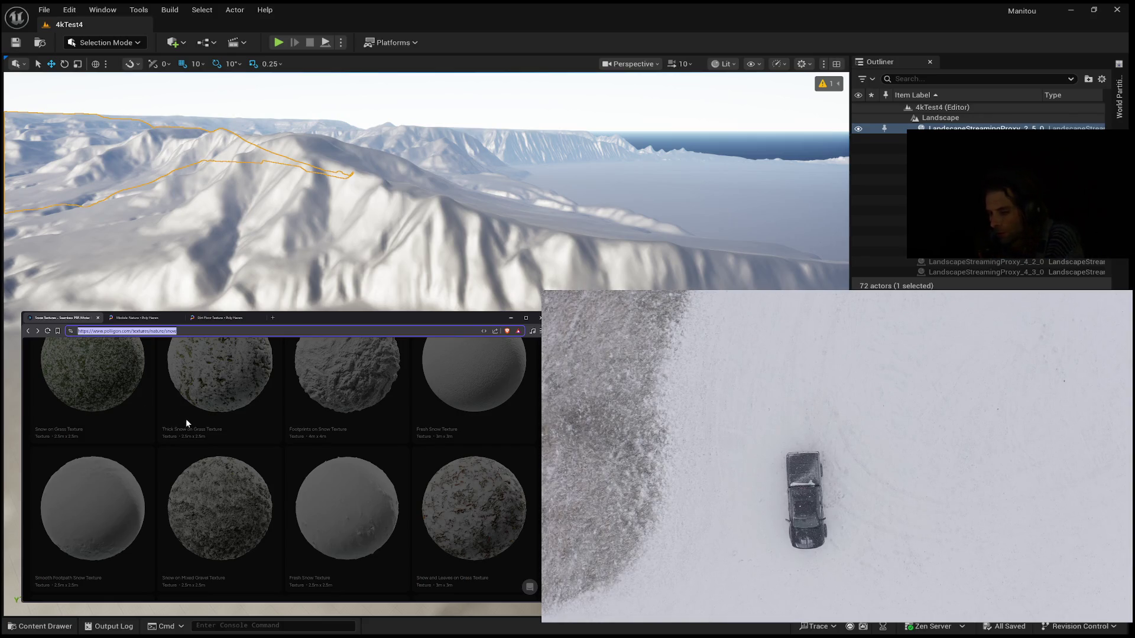
Step: Open the Subtle Rippled Fresh Snow Texture page from the snow listing
{"action": "scroll", "coordinate": [191, 431], "scroll_direction": "down", "scroll_amount": 2}
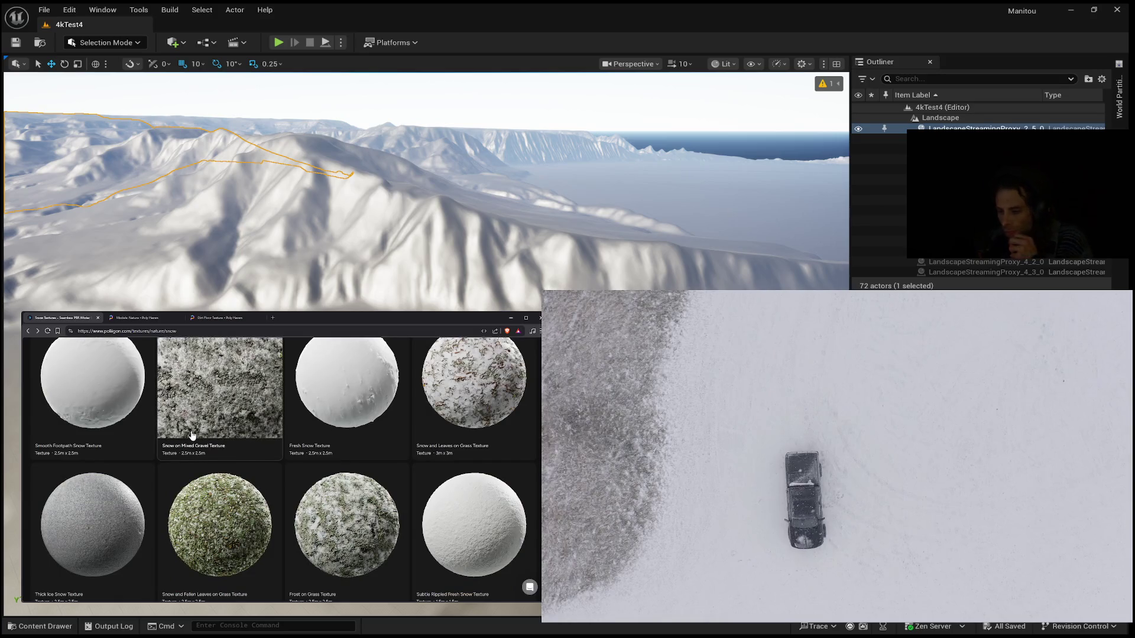
{"action": "scroll", "coordinate": [190, 435], "scroll_direction": "down", "scroll_amount": 1}
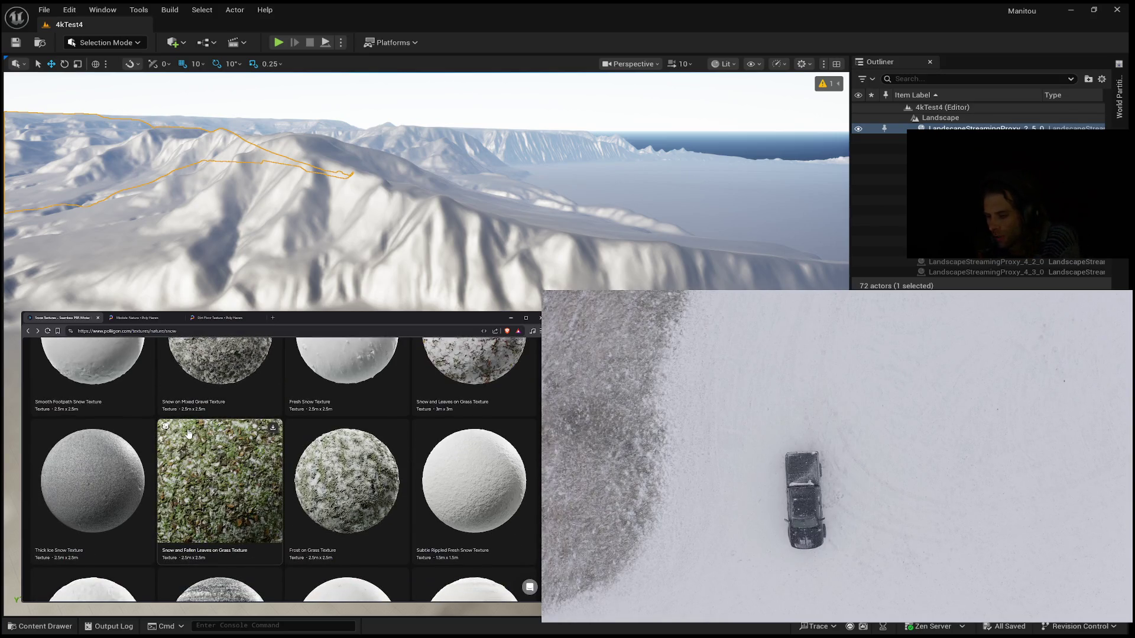
{"action": "scroll", "coordinate": [188, 434], "scroll_direction": "up", "scroll_amount": 2}
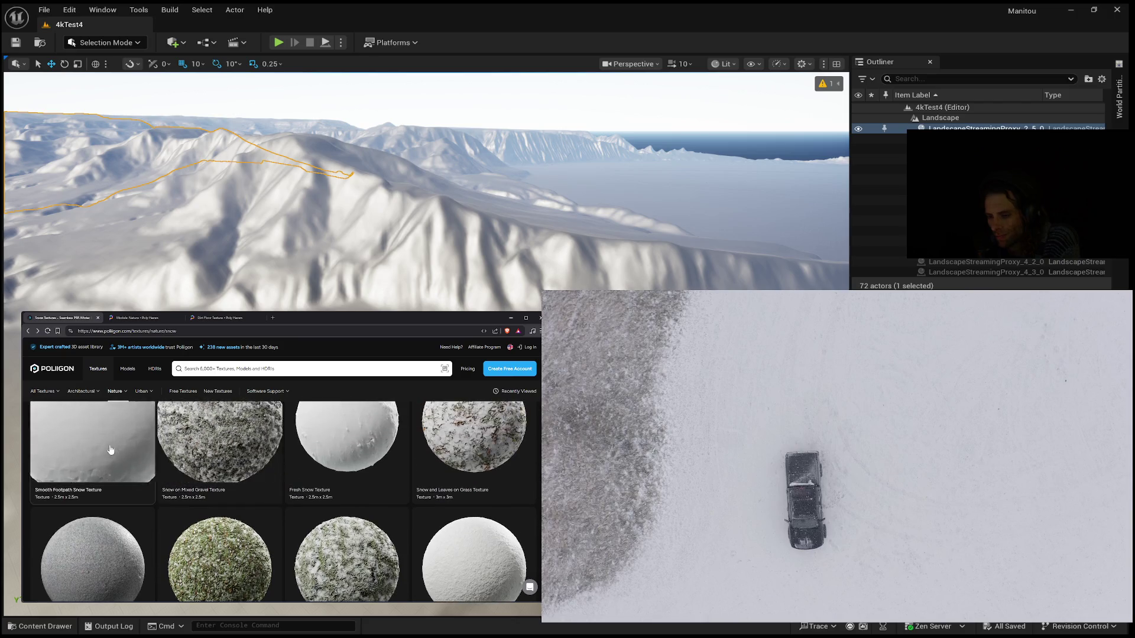
{"action": "scroll", "coordinate": [108, 451], "scroll_direction": "up", "scroll_amount": 1}
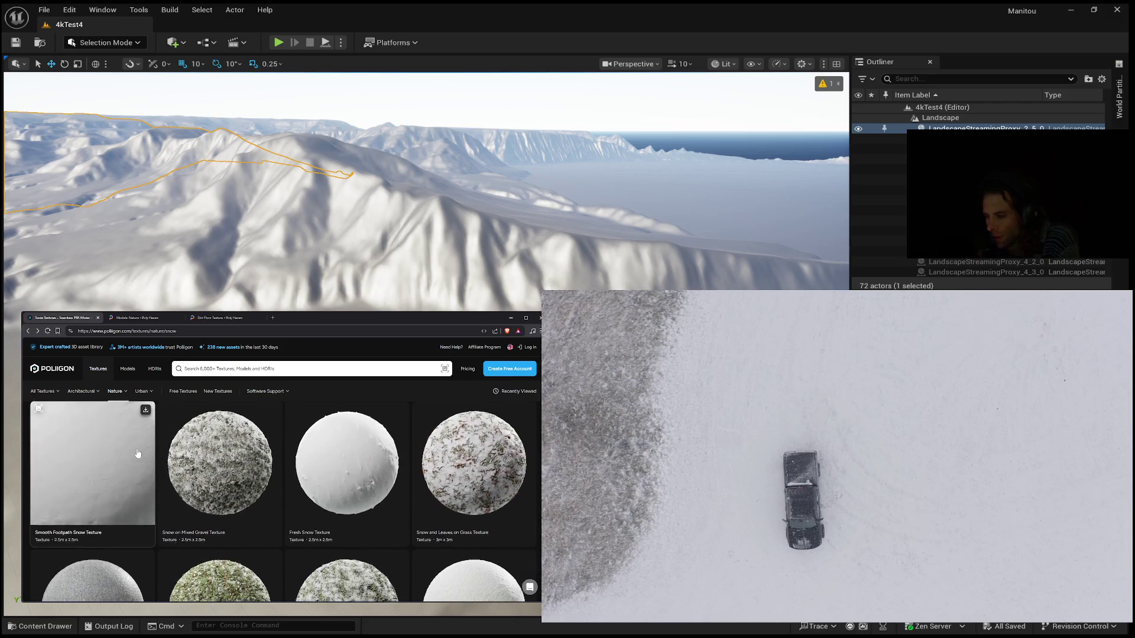
{"action": "scroll", "coordinate": [136, 456], "scroll_direction": "down", "scroll_amount": 3}
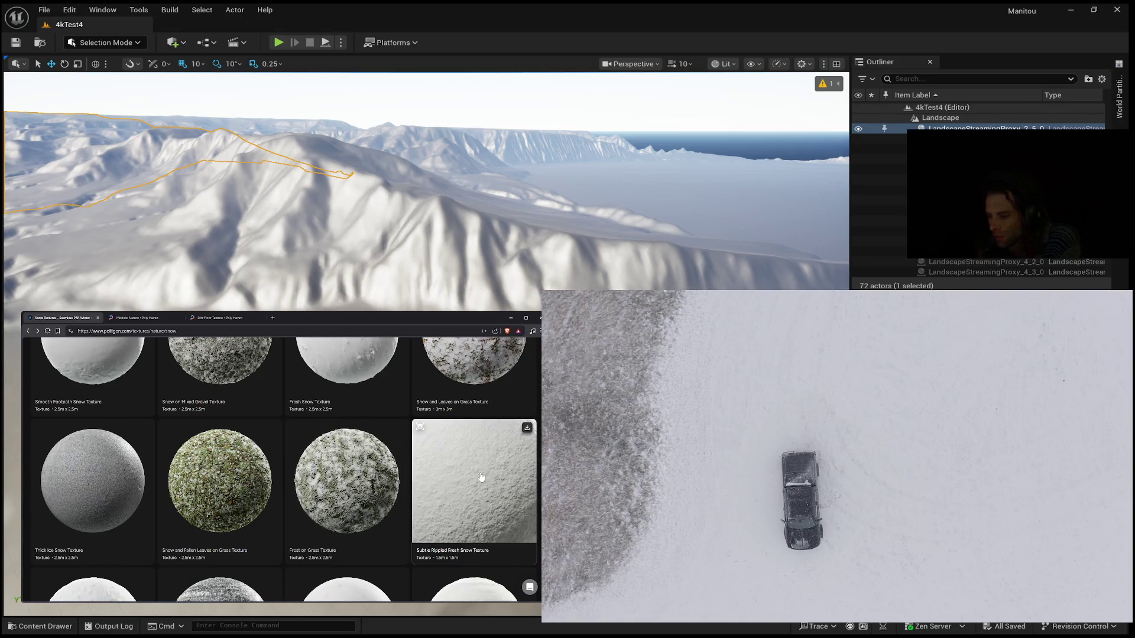
{"action": "left_click", "coordinate": [481, 477]}
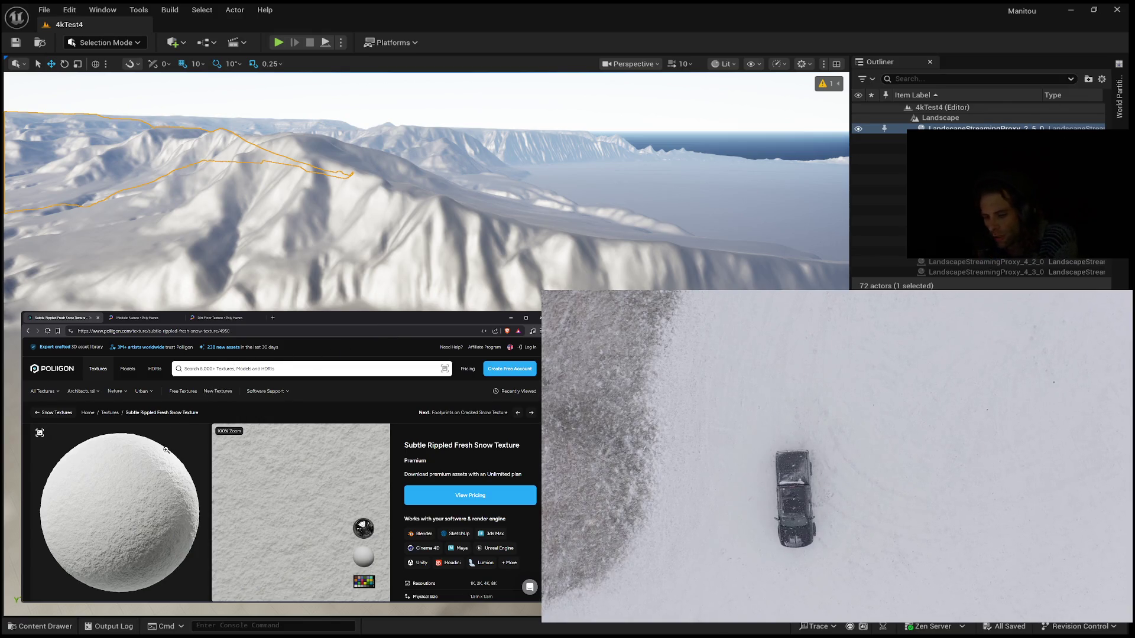
Step: Enlarge the texture maps image in the lightbox and zoom into it
{"action": "scroll", "coordinate": [165, 451], "scroll_direction": "down", "scroll_amount": 10}
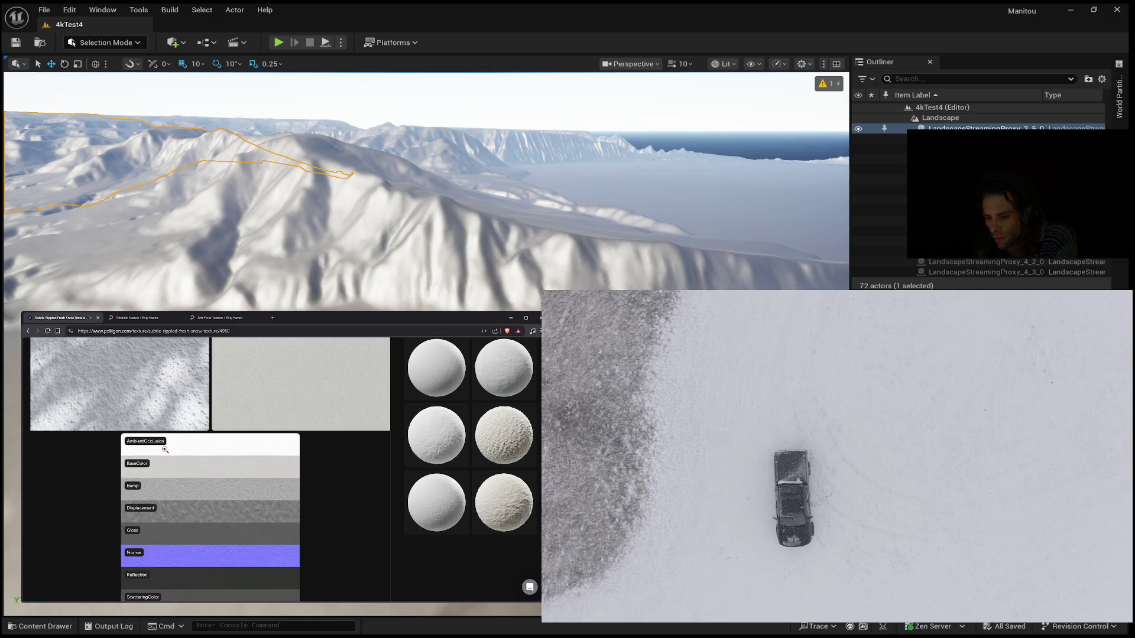
{"action": "scroll", "coordinate": [165, 450], "scroll_direction": "down", "scroll_amount": 10}
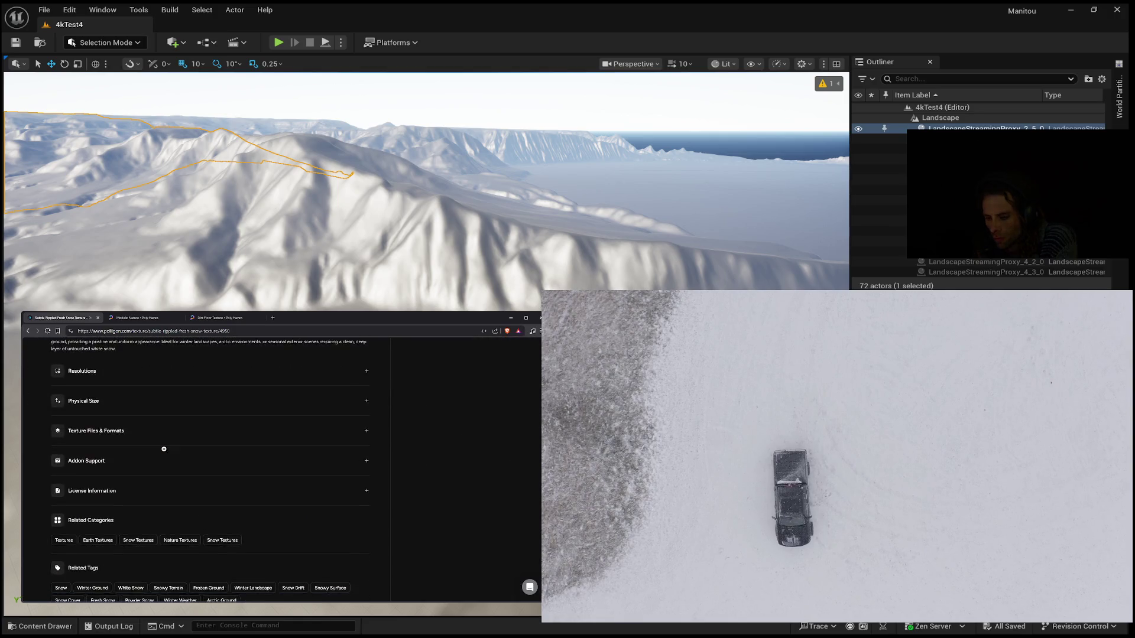
{"action": "scroll", "coordinate": [165, 453], "scroll_direction": "up", "scroll_amount": 15}
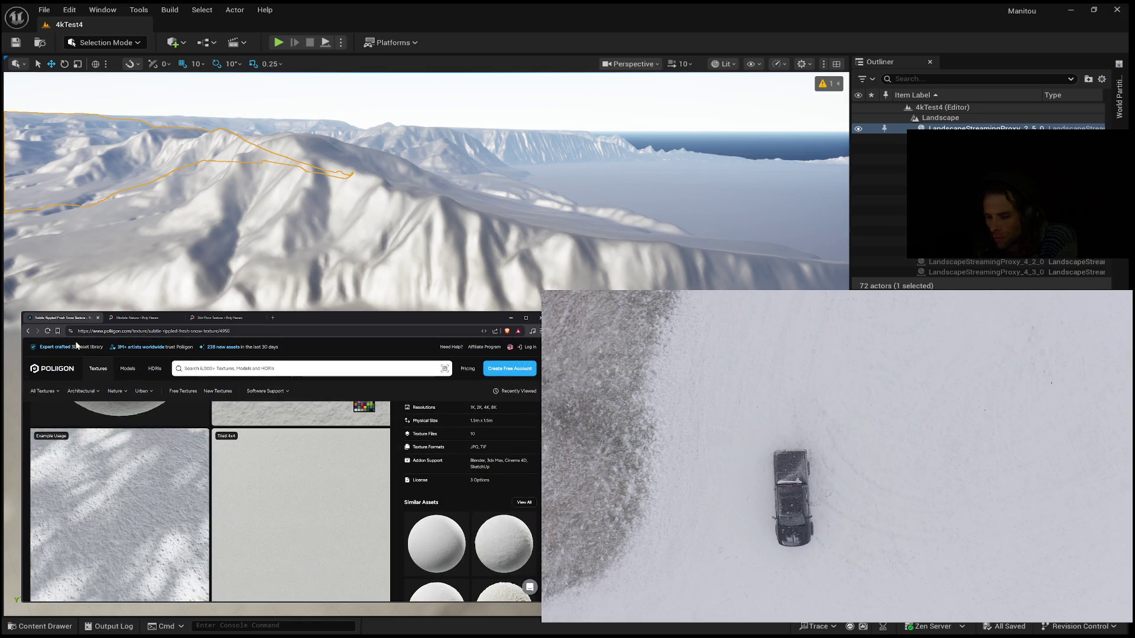
{"action": "scroll", "coordinate": [85, 424], "scroll_direction": "down", "scroll_amount": 5}
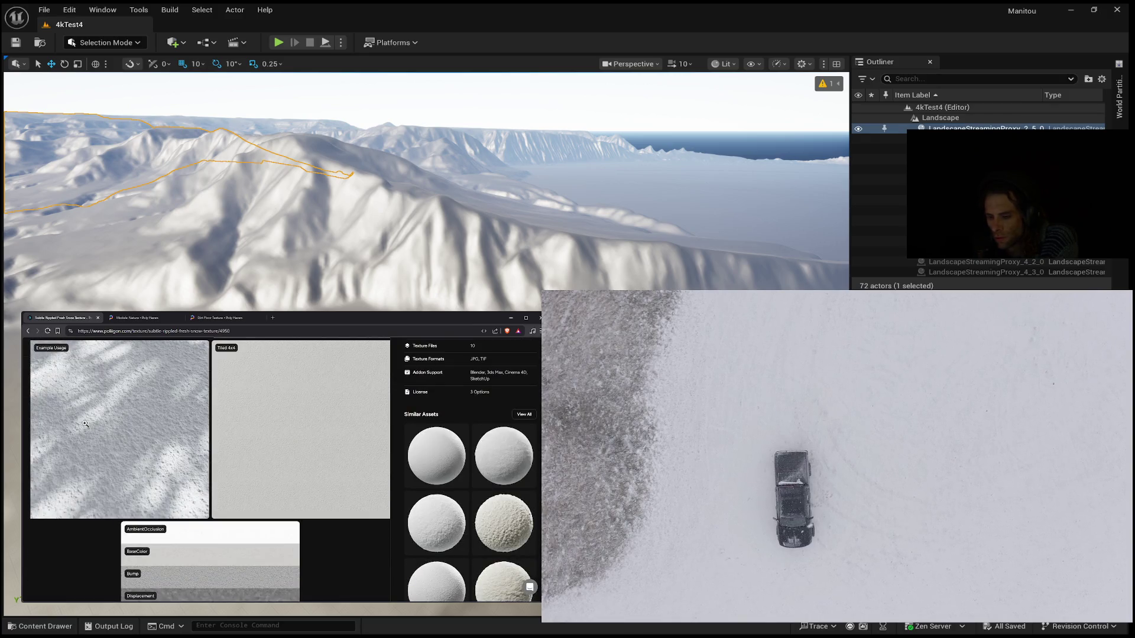
{"action": "scroll", "coordinate": [85, 424], "scroll_direction": "down", "scroll_amount": 2}
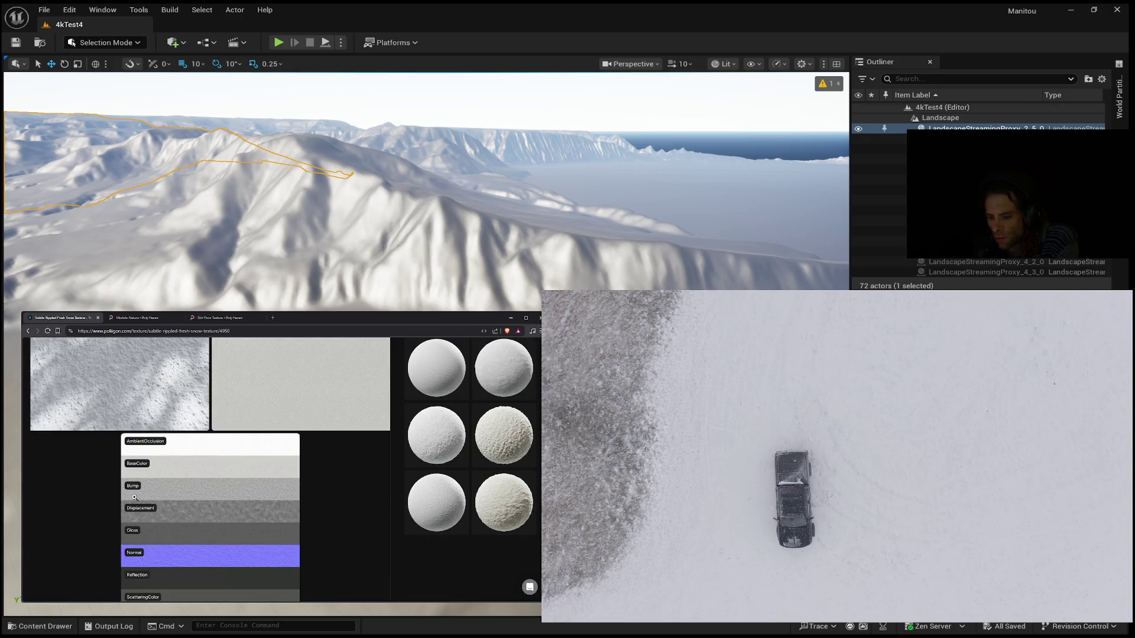
{"action": "left_click", "coordinate": [169, 444]}
{"action": "left_click", "coordinate": [230, 406]}
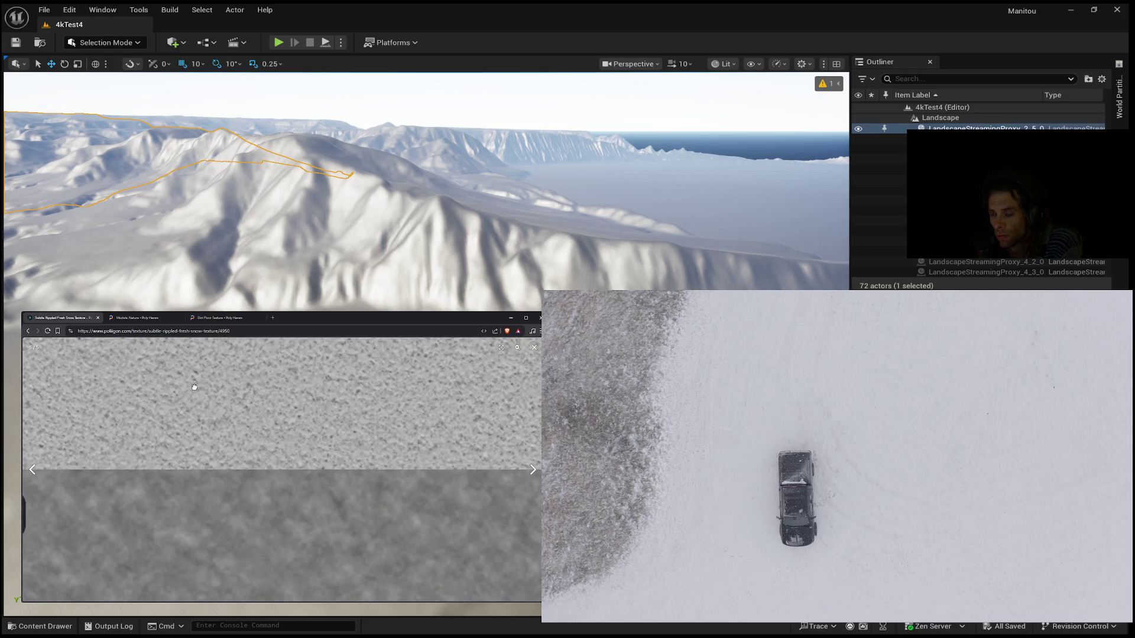
{"action": "left_click", "coordinate": [31, 332]}
{"action": "scroll", "coordinate": [132, 425], "scroll_direction": "down", "scroll_amount": 5}
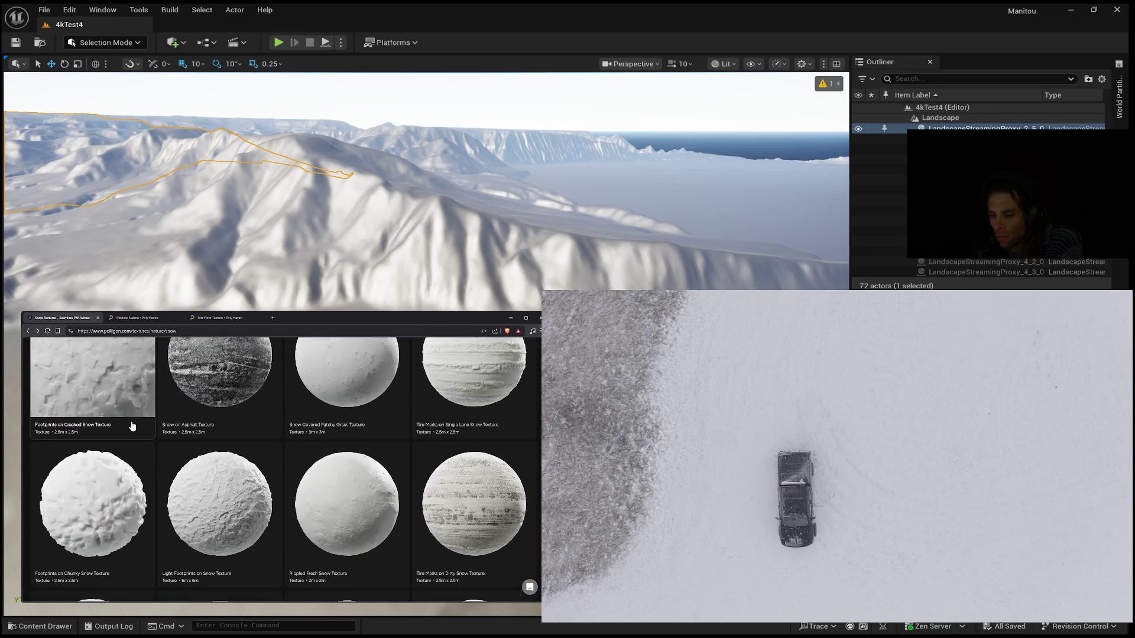
{"action": "scroll", "coordinate": [132, 425], "scroll_direction": "down", "scroll_amount": 5}
{"action": "scroll", "coordinate": [132, 429], "scroll_direction": "down", "scroll_amount": 10}
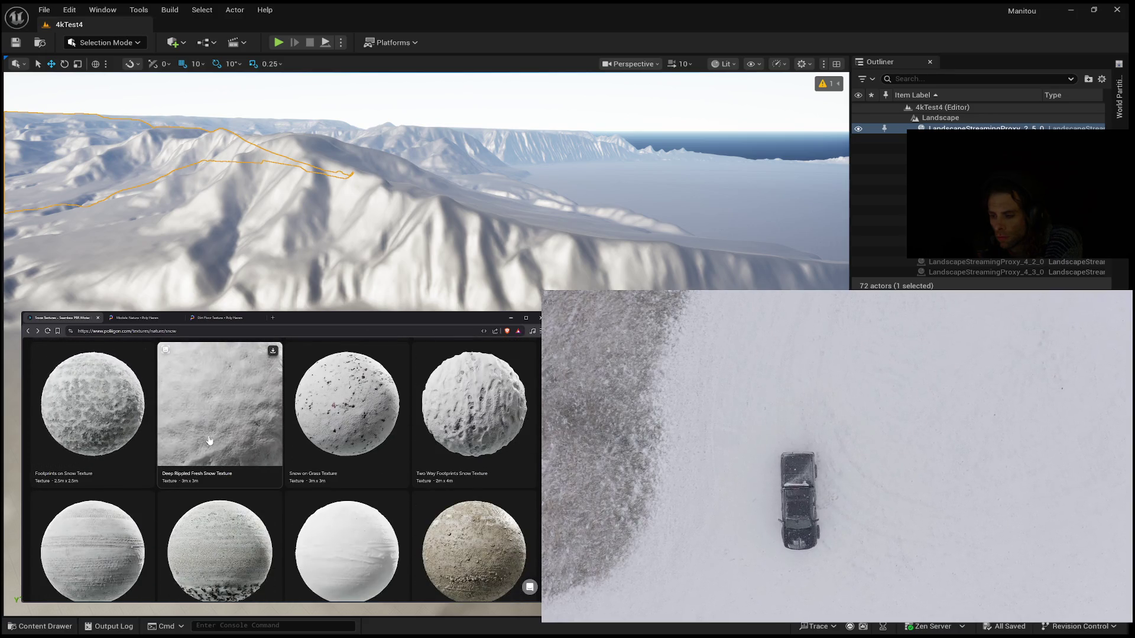
{"action": "scroll", "coordinate": [210, 441], "scroll_direction": "down", "scroll_amount": 5}
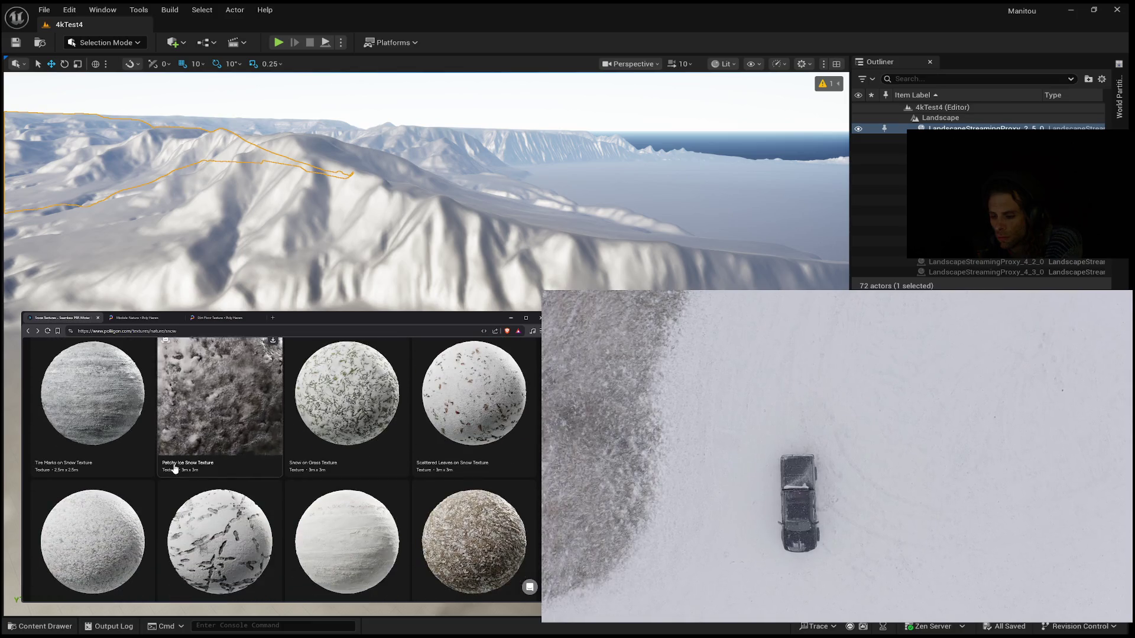
{"action": "scroll", "coordinate": [175, 468], "scroll_direction": "down", "scroll_amount": 3}
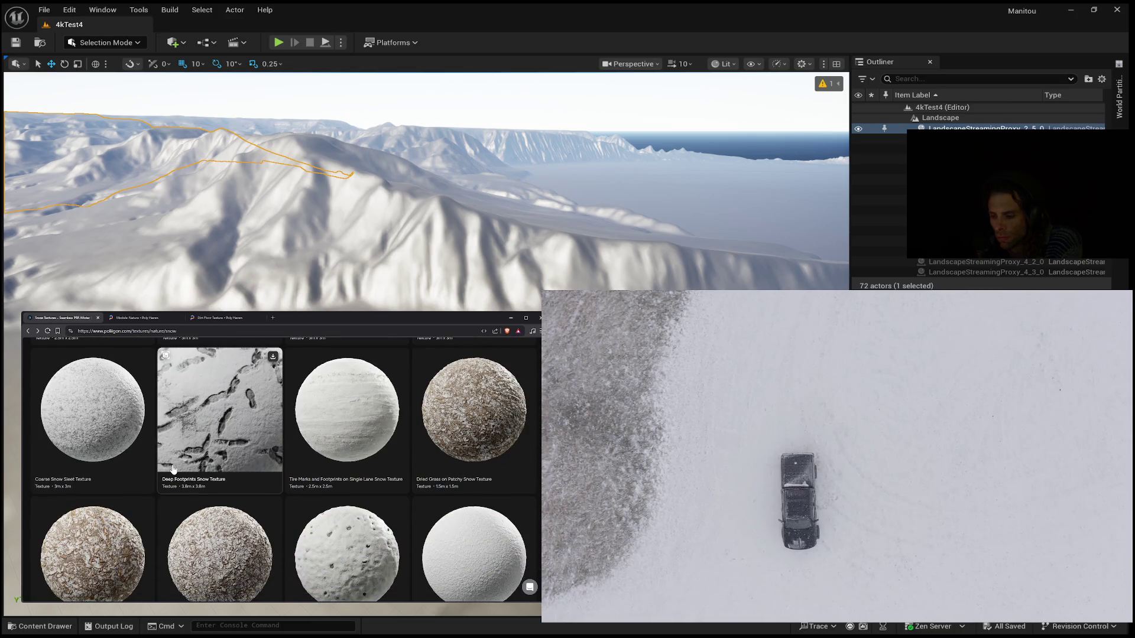
{"action": "scroll", "coordinate": [173, 469], "scroll_direction": "down", "scroll_amount": 8}
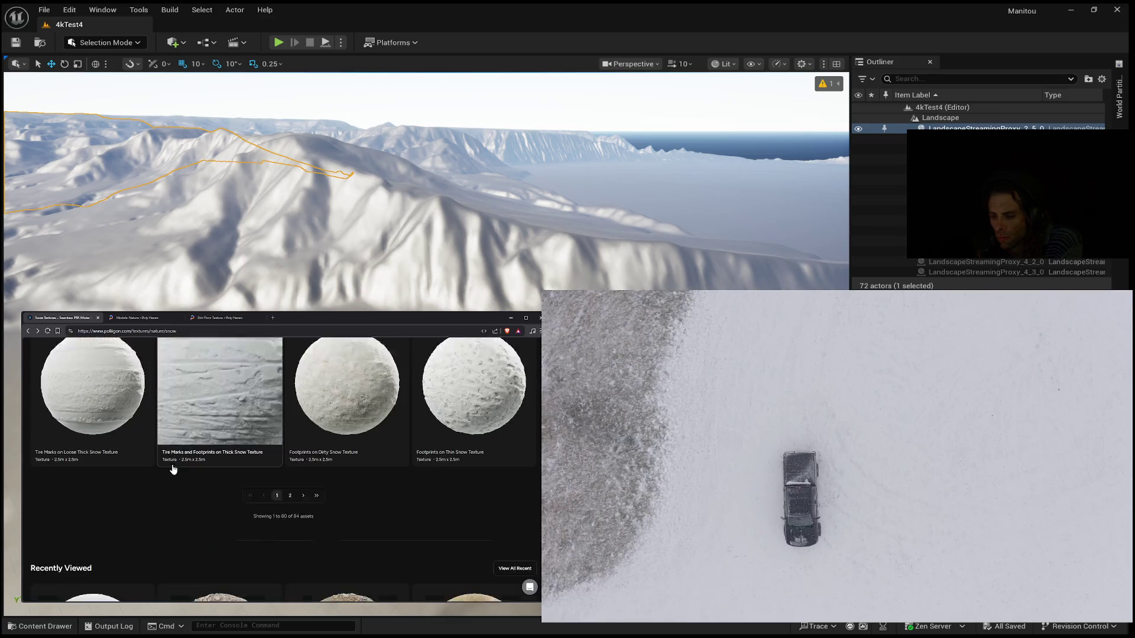
{"action": "left_click", "coordinate": [290, 471]}
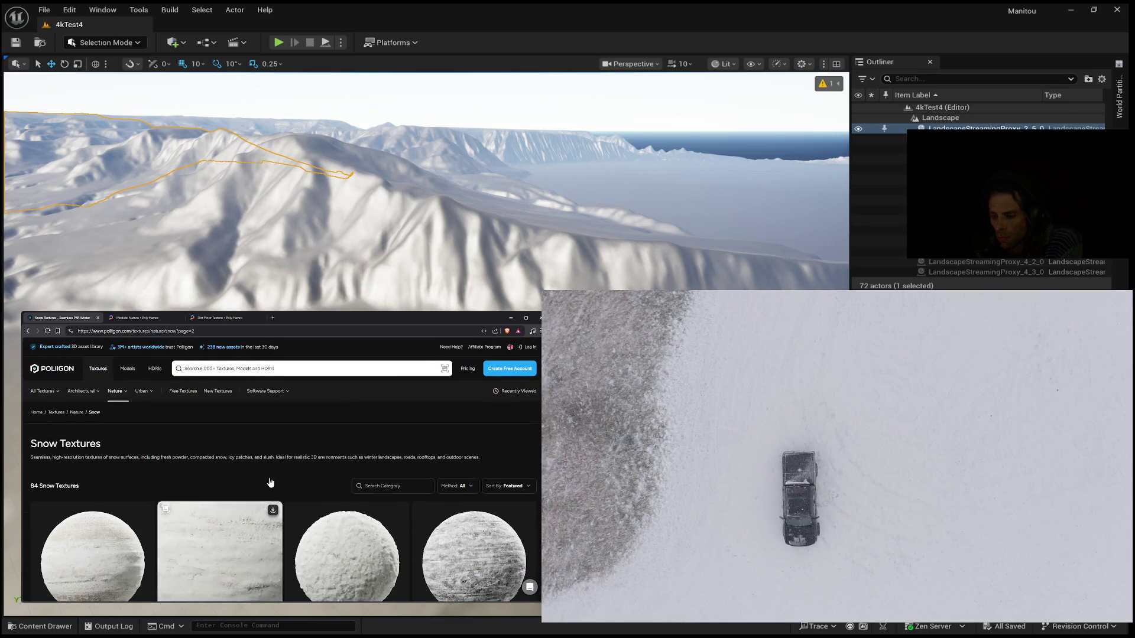
{"action": "scroll", "coordinate": [270, 483], "scroll_direction": "down", "scroll_amount": 3}
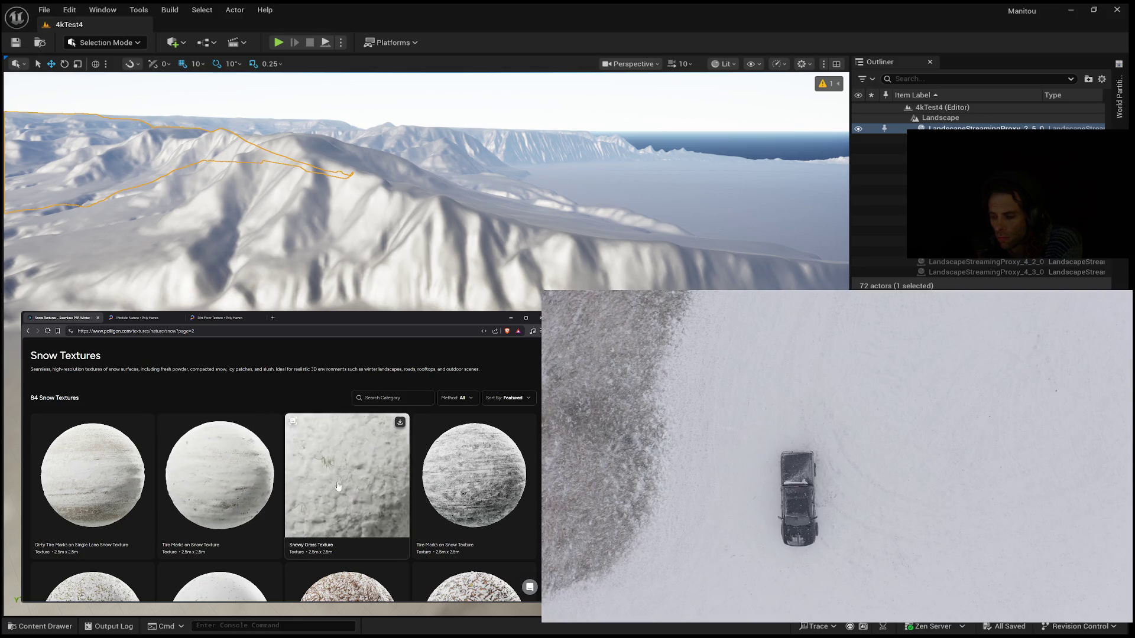
{"action": "scroll", "coordinate": [331, 485], "scroll_direction": "down", "scroll_amount": 3}
{"action": "scroll", "coordinate": [332, 487], "scroll_direction": "down", "scroll_amount": 5}
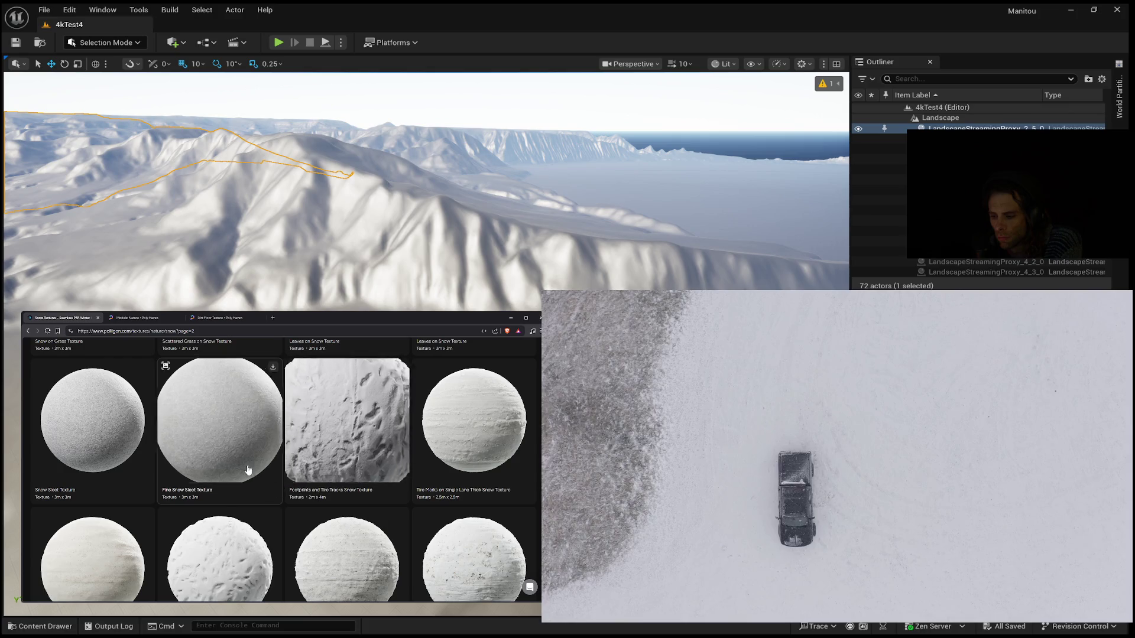
{"action": "scroll", "coordinate": [202, 467], "scroll_direction": "down", "scroll_amount": 5}
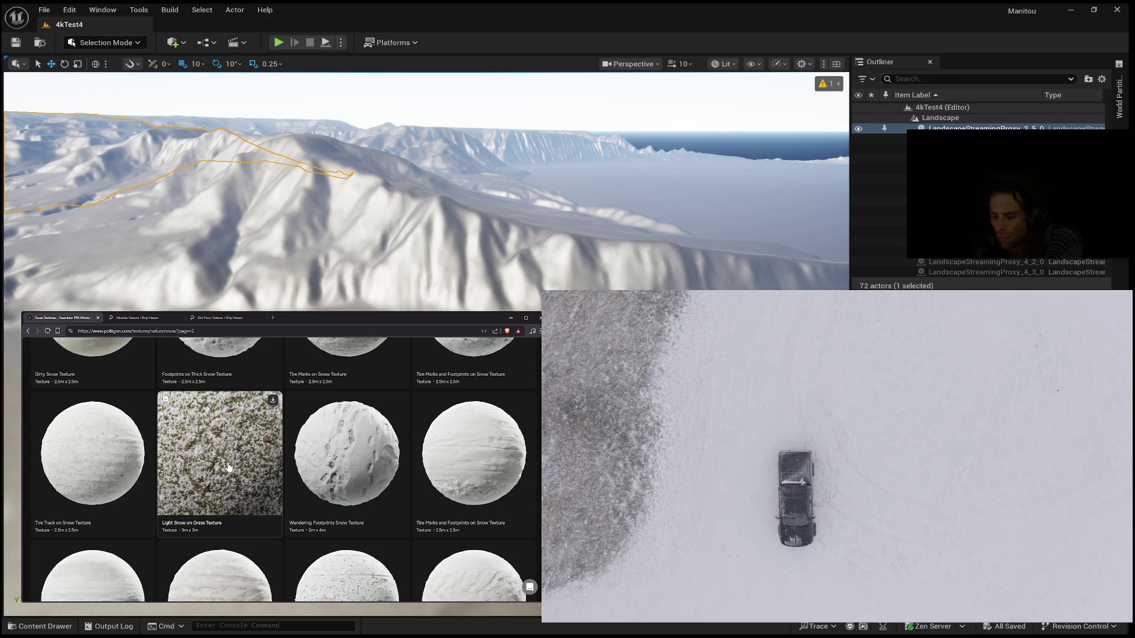
{"action": "scroll", "coordinate": [327, 473], "scroll_direction": "down", "scroll_amount": 3}
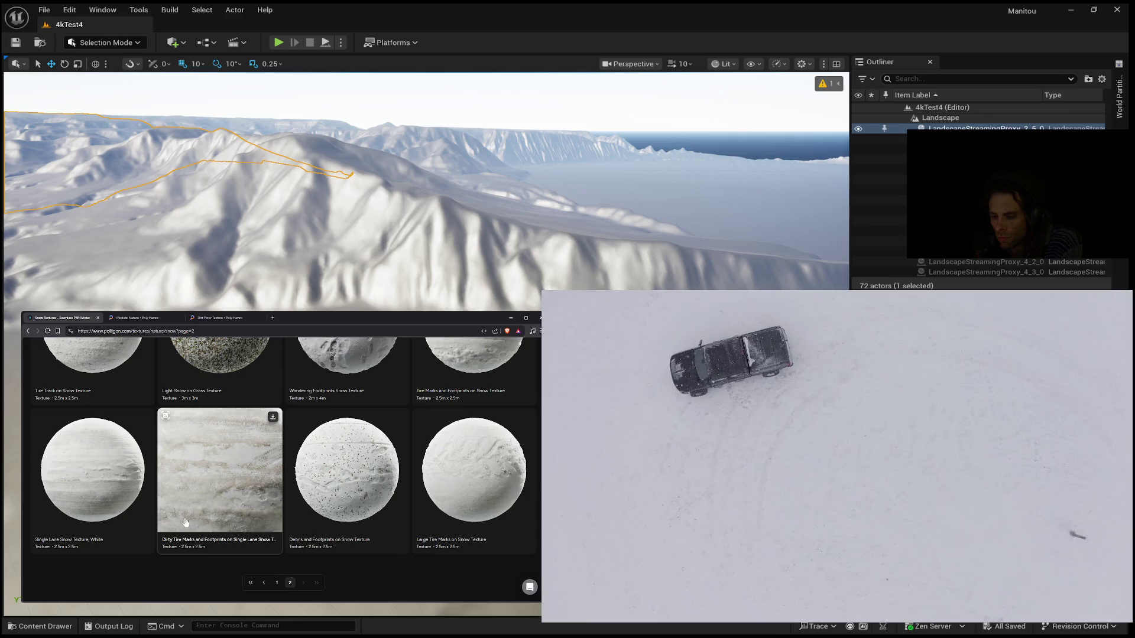
{"action": "left_click", "coordinate": [265, 582]}
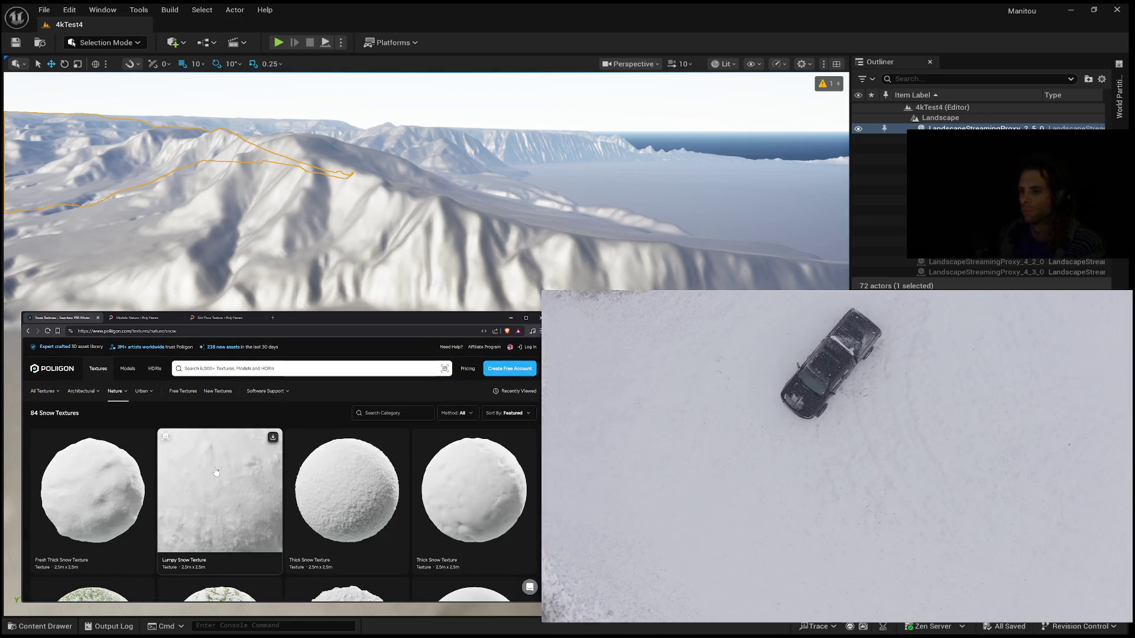
{"action": "scroll", "coordinate": [197, 464], "scroll_direction": "down", "scroll_amount": 10}
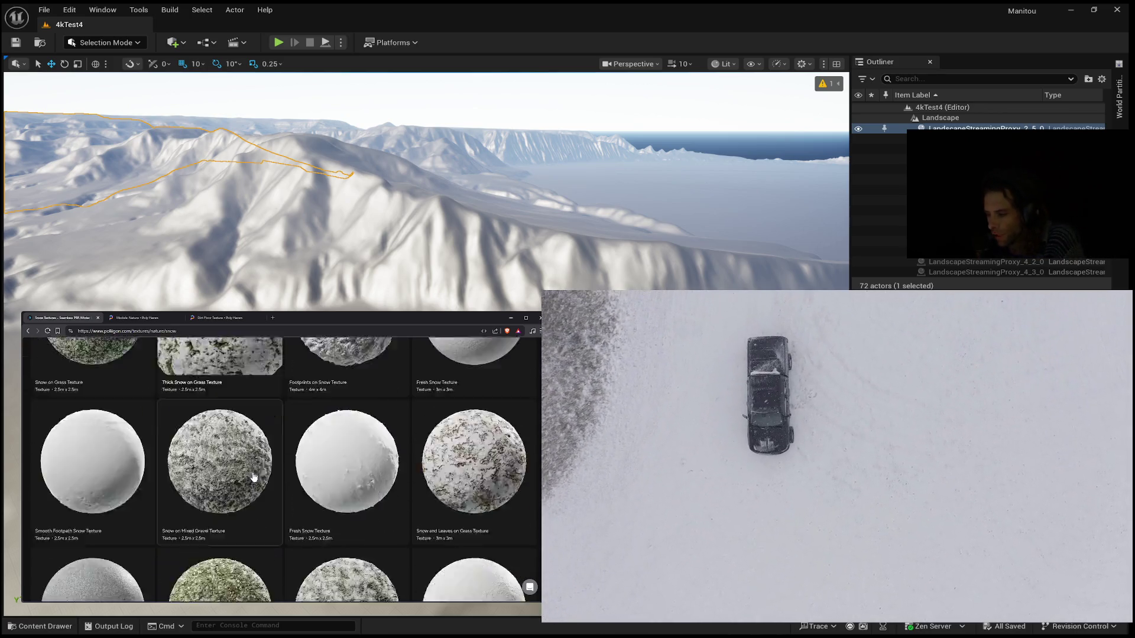
{"action": "scroll", "coordinate": [257, 476], "scroll_direction": "down", "scroll_amount": 3}
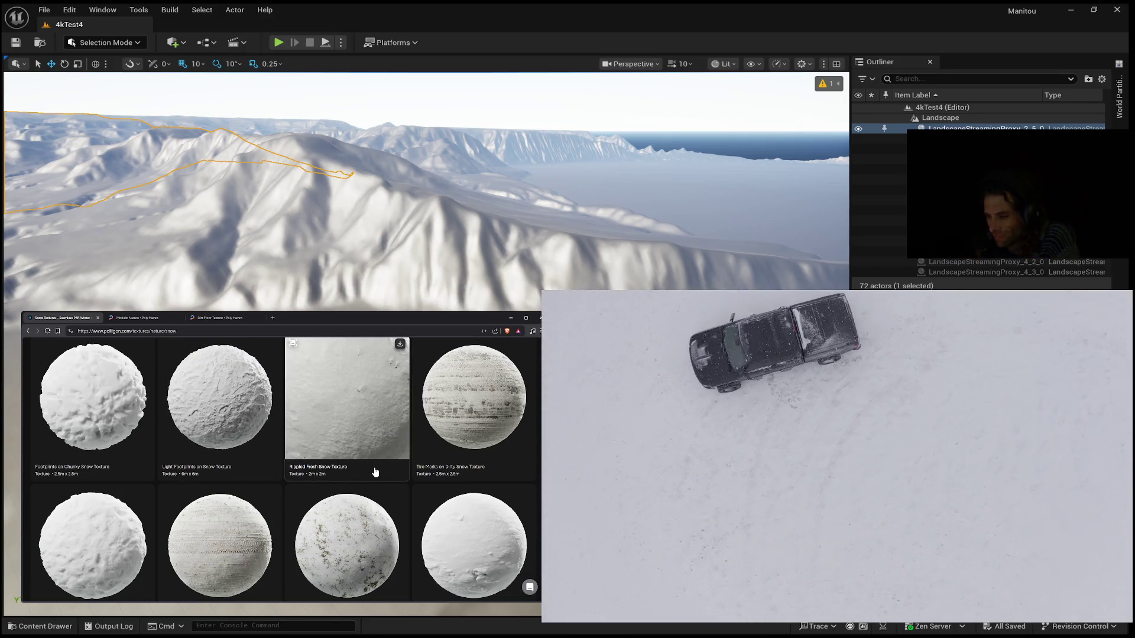
{"action": "scroll", "coordinate": [376, 473], "scroll_direction": "down", "scroll_amount": 5}
{"action": "scroll", "coordinate": [373, 476], "scroll_direction": "up", "scroll_amount": 10}
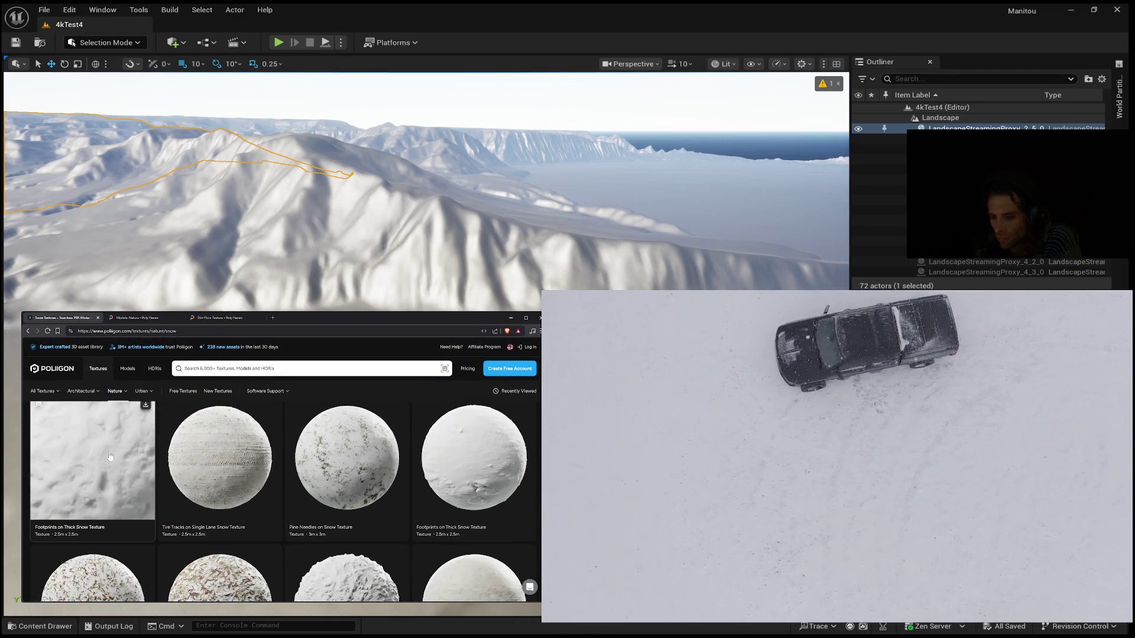
{"action": "left_click", "coordinate": [130, 488]}
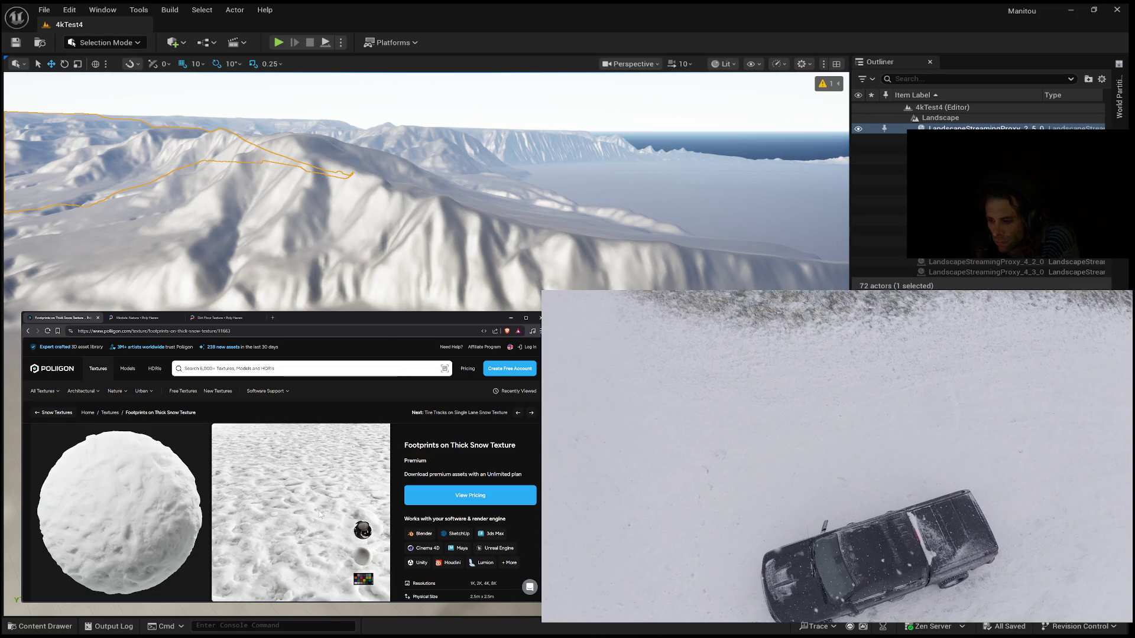
Step: Review the Footprints on Thick Snow details and enlarge its sphere preview
{"action": "scroll", "coordinate": [320, 514], "scroll_direction": "down", "scroll_amount": 4}
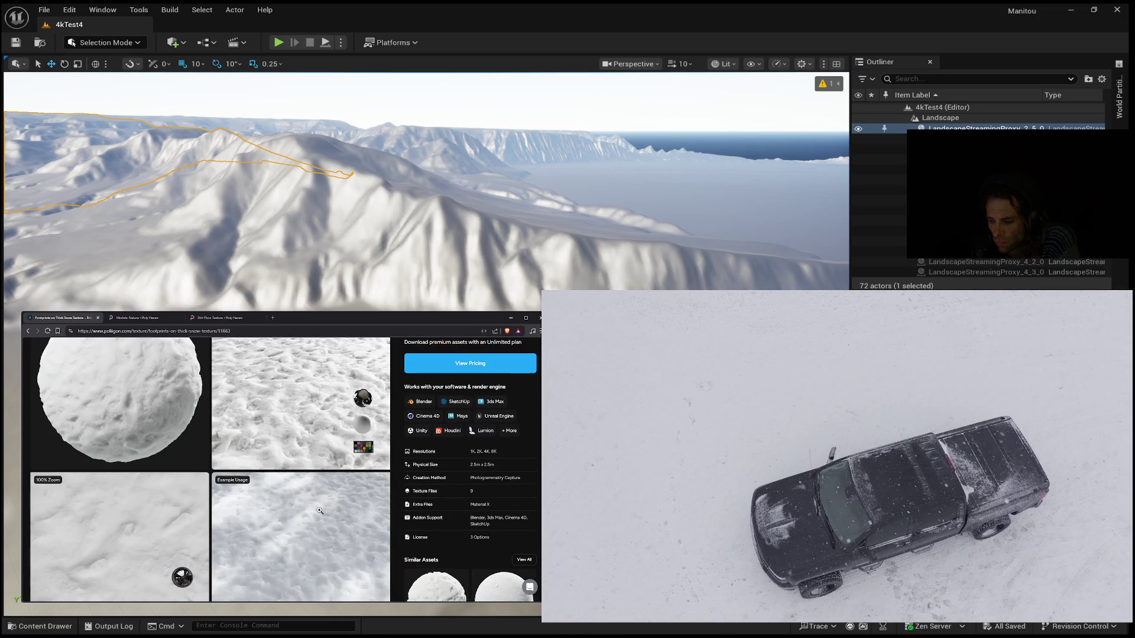
{"action": "scroll", "coordinate": [319, 511], "scroll_direction": "down", "scroll_amount": 3}
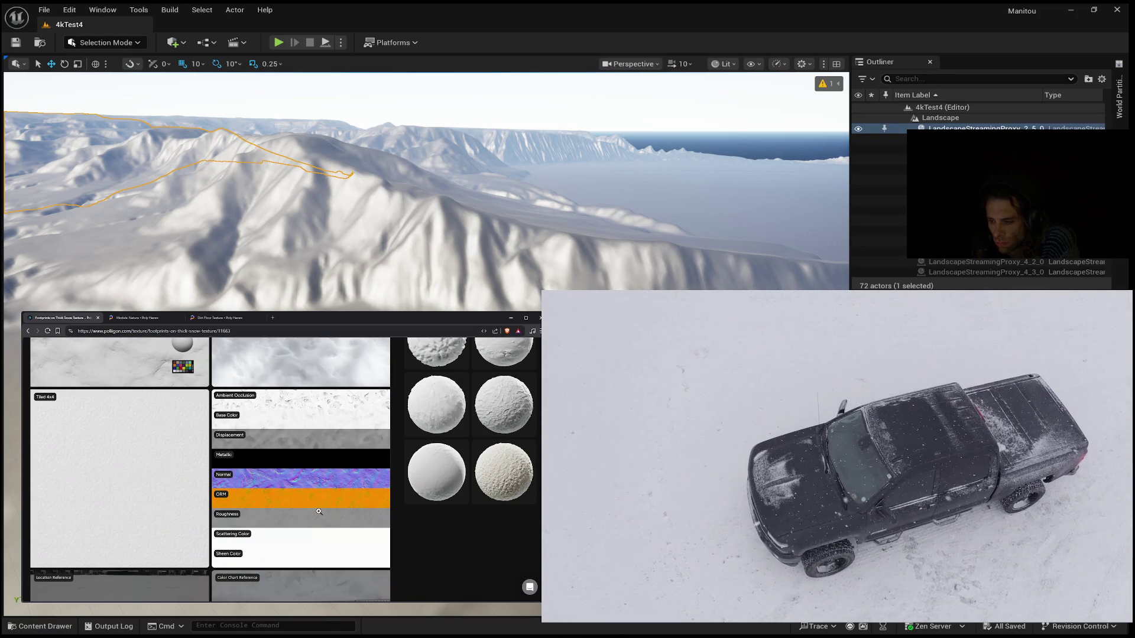
{"action": "scroll", "coordinate": [129, 504], "scroll_direction": "up", "scroll_amount": 7}
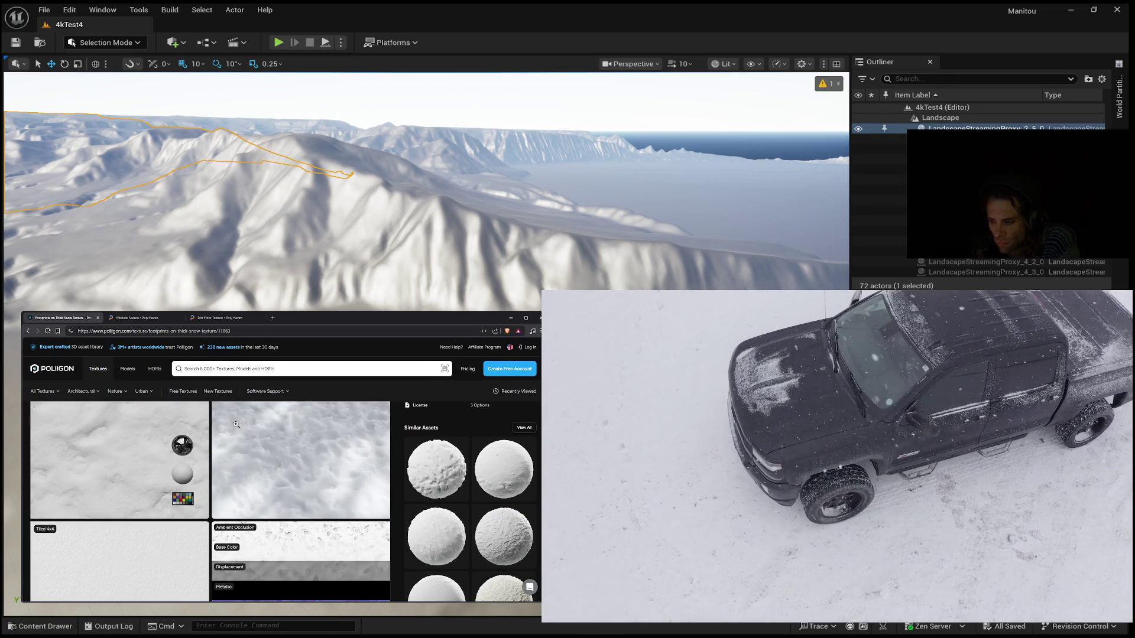
{"action": "scroll", "coordinate": [148, 472], "scroll_direction": "up", "scroll_amount": 3}
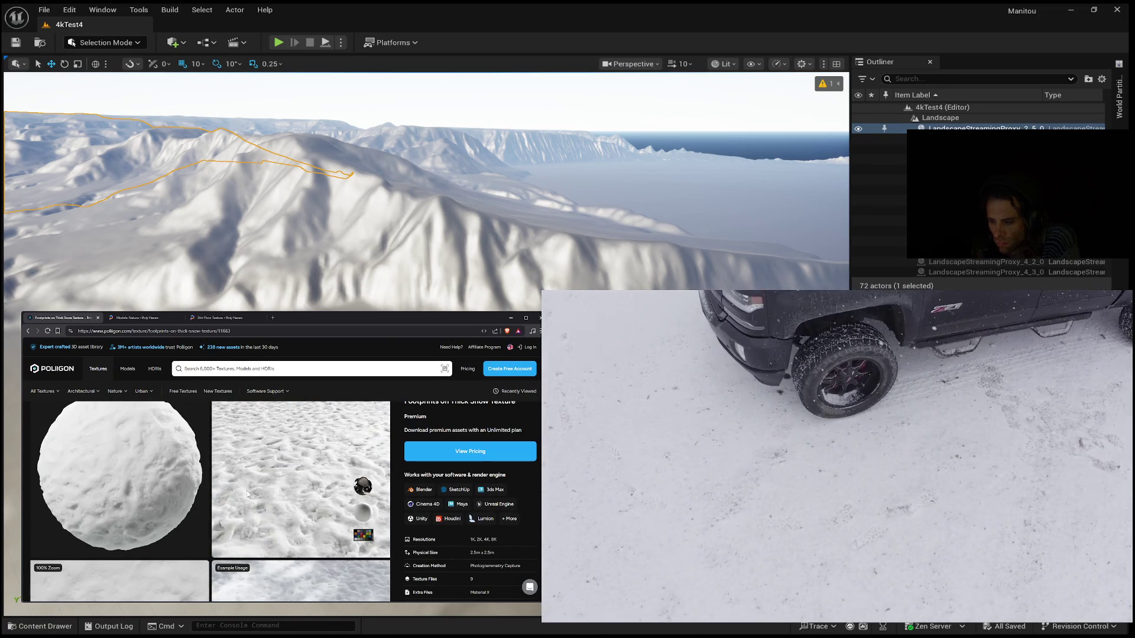
{"action": "left_click", "coordinate": [149, 472]}
Step: Zoom in and out on several snow areas, then return to the texture listing
{"action": "left_click", "coordinate": [273, 466]}
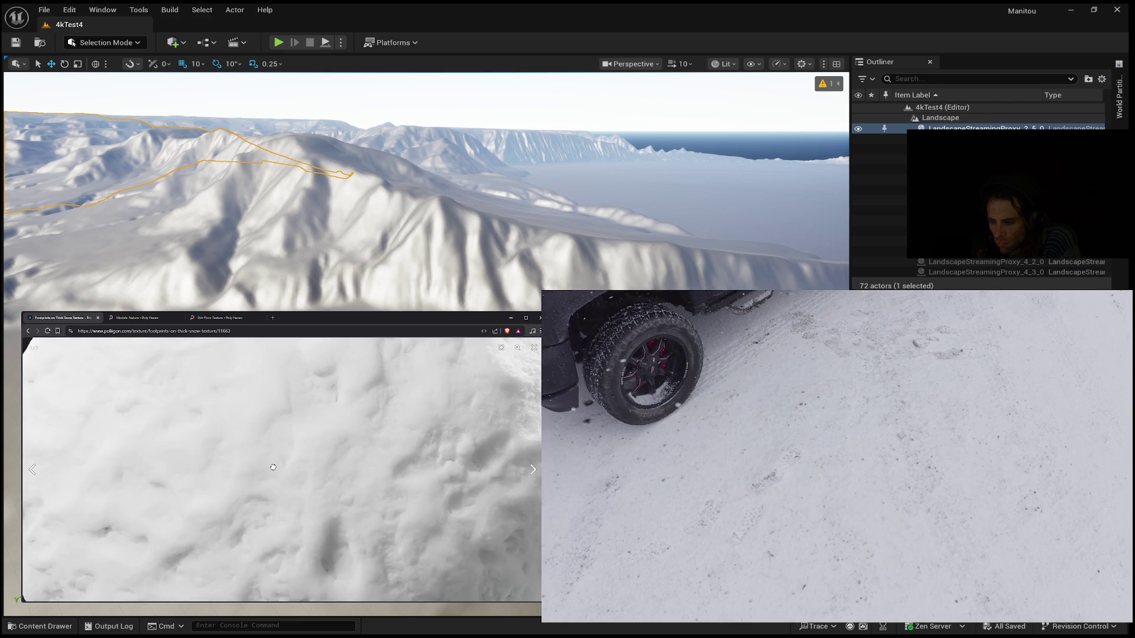
{"action": "left_click", "coordinate": [274, 464]}
{"action": "left_click", "coordinate": [289, 459]}
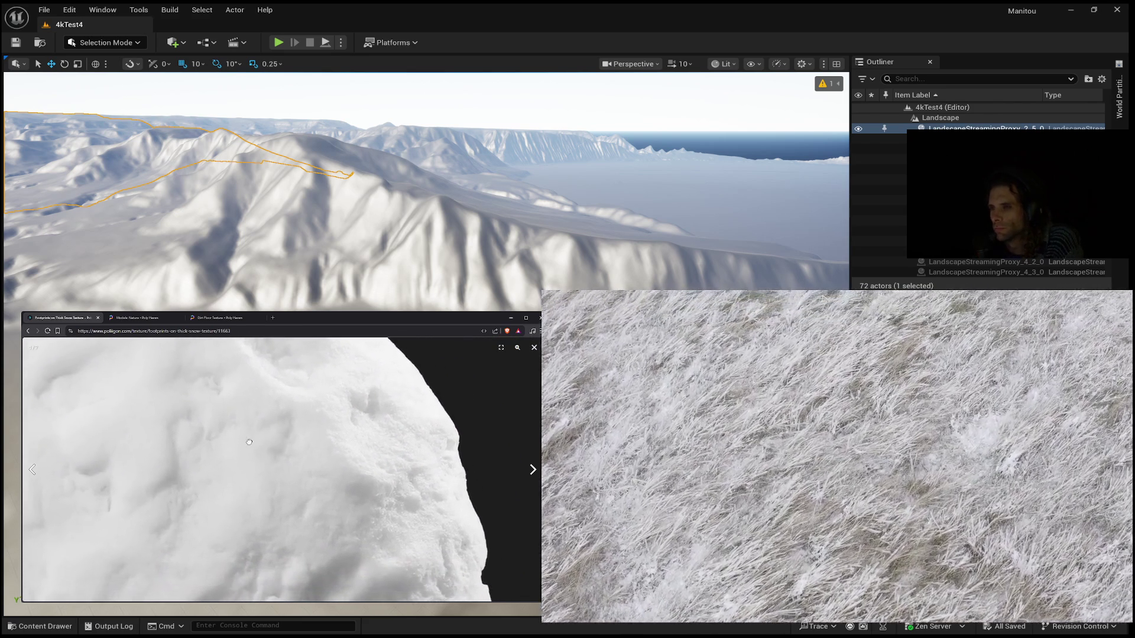
{"action": "left_click", "coordinate": [246, 399]}
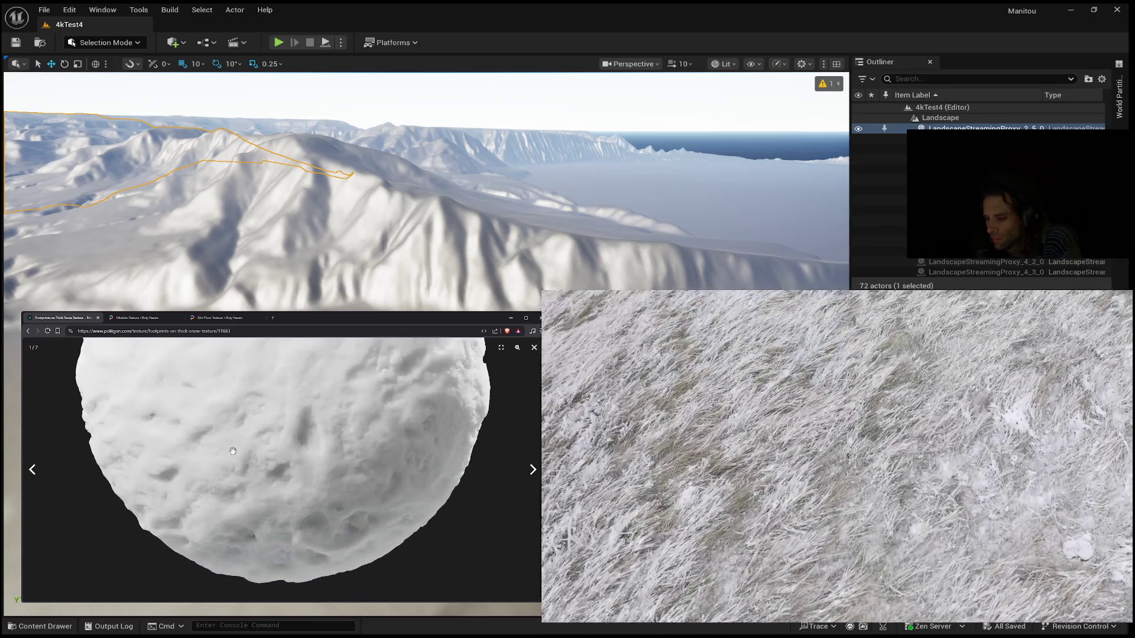
{"action": "left_click", "coordinate": [229, 457]}
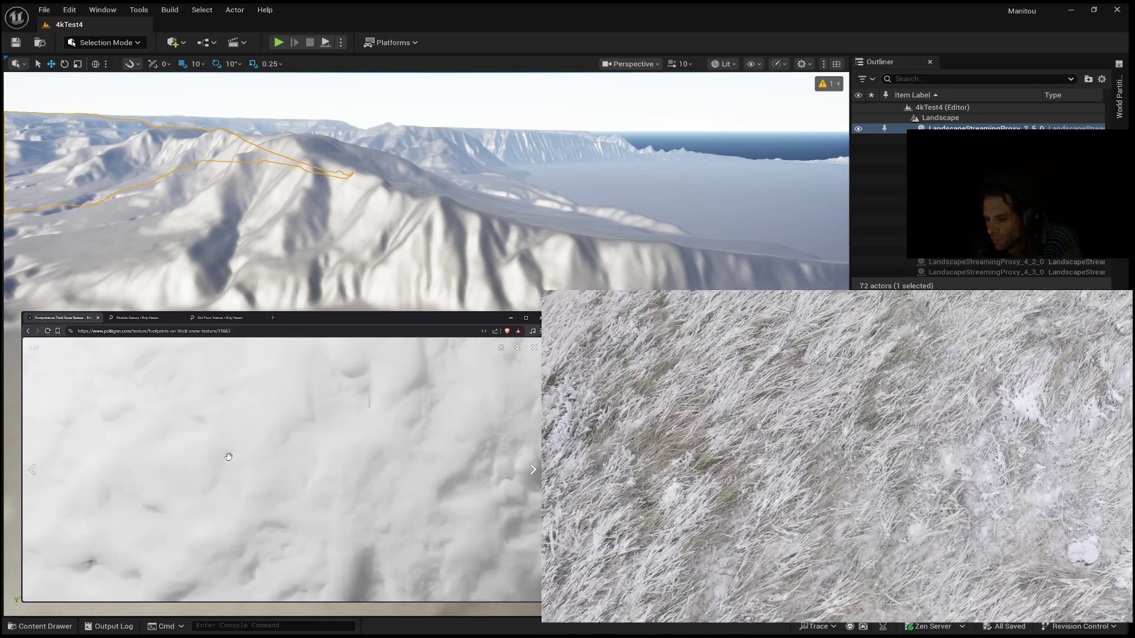
{"action": "left_click", "coordinate": [227, 458]}
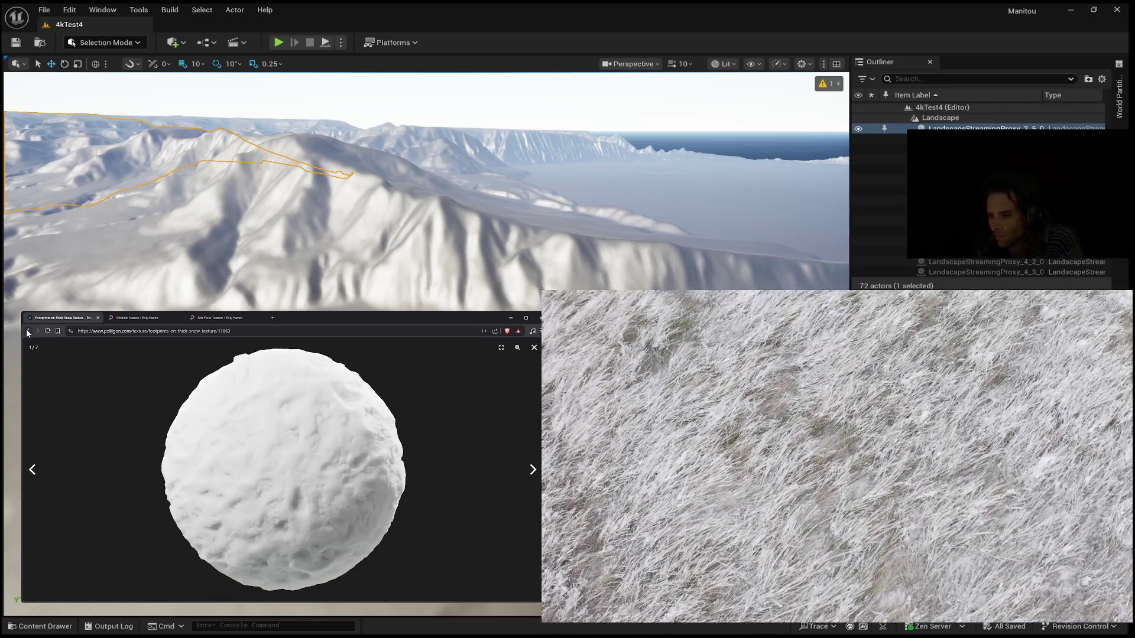
{"action": "left_click", "coordinate": [28, 331]}
{"action": "scroll", "coordinate": [183, 426], "scroll_direction": "down", "scroll_amount": 5}
{"action": "scroll", "coordinate": [190, 450], "scroll_direction": "down", "scroll_amount": 6}
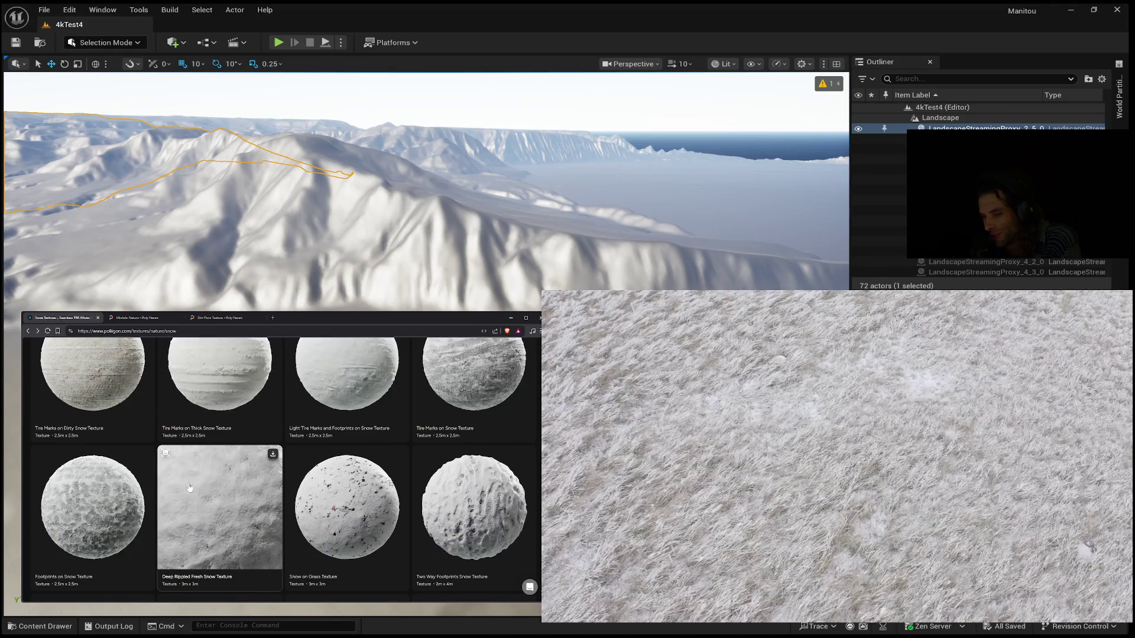
{"action": "scroll", "coordinate": [195, 484], "scroll_direction": "down", "scroll_amount": 5}
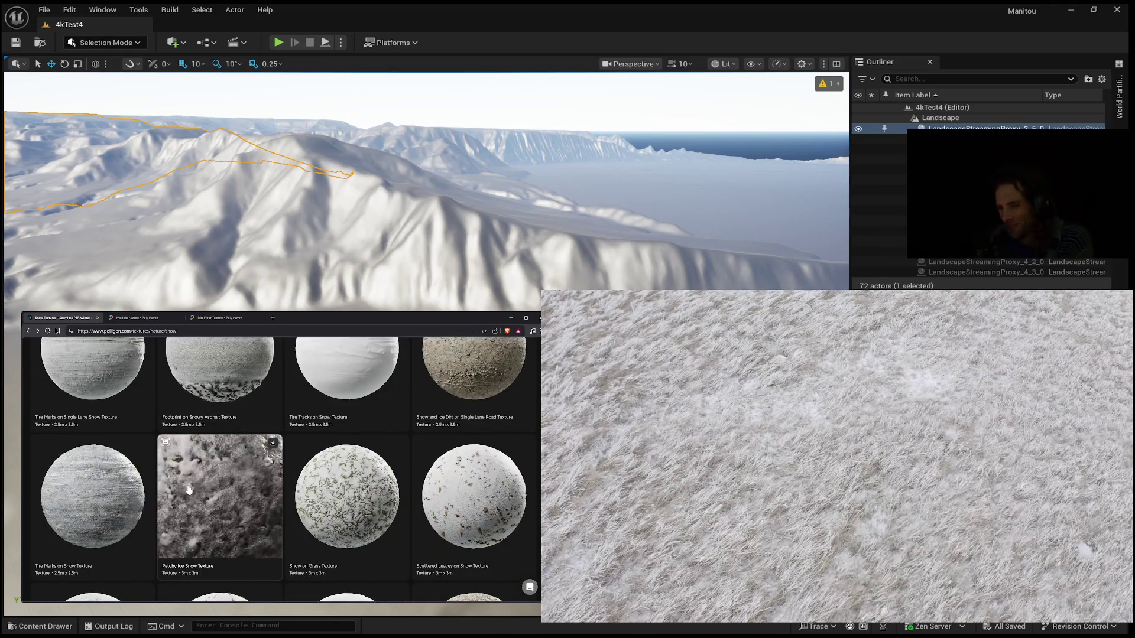
{"action": "scroll", "coordinate": [180, 489], "scroll_direction": "down", "scroll_amount": 1}
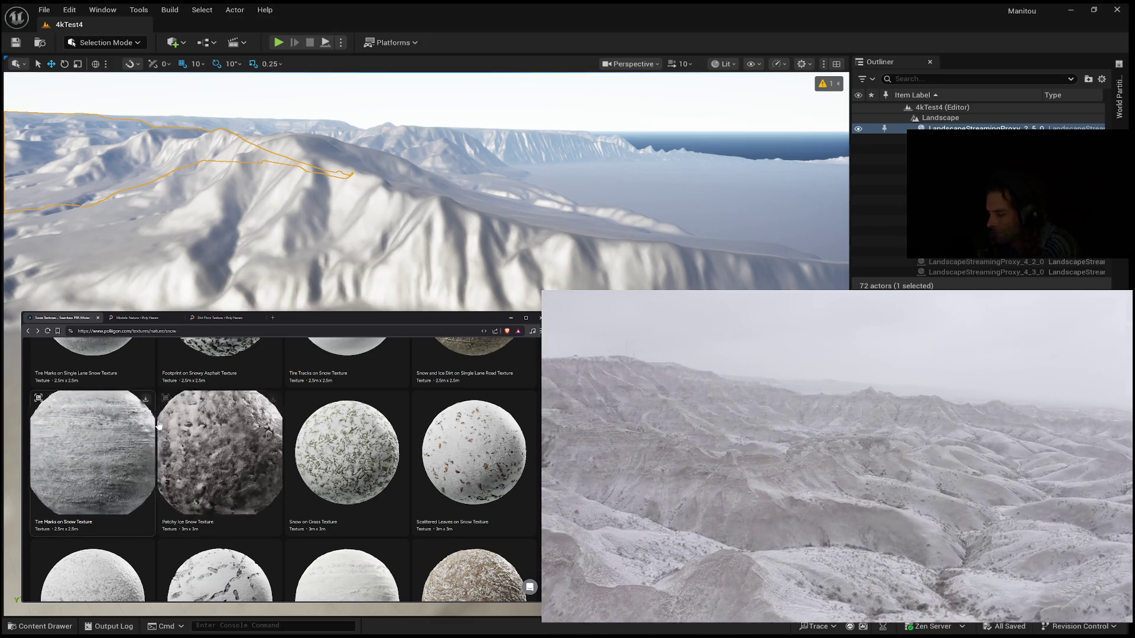
{"action": "scroll", "coordinate": [297, 463], "scroll_direction": "down", "scroll_amount": 2}
{"action": "scroll", "coordinate": [298, 463], "scroll_direction": "down", "scroll_amount": 3}
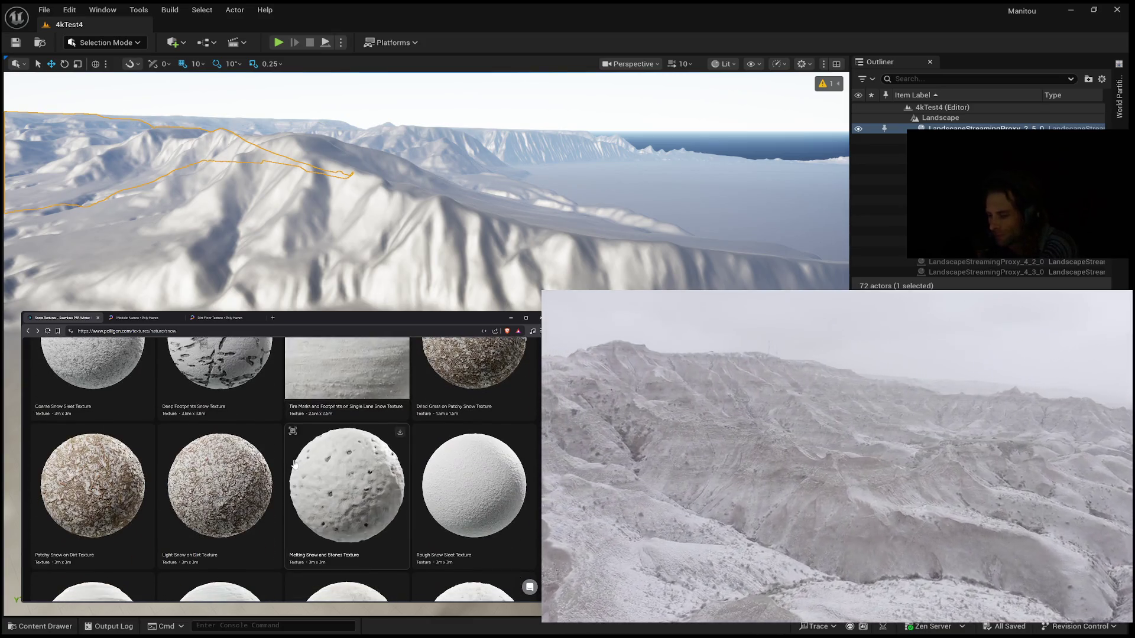
{"action": "scroll", "coordinate": [291, 467], "scroll_direction": "down", "scroll_amount": 1}
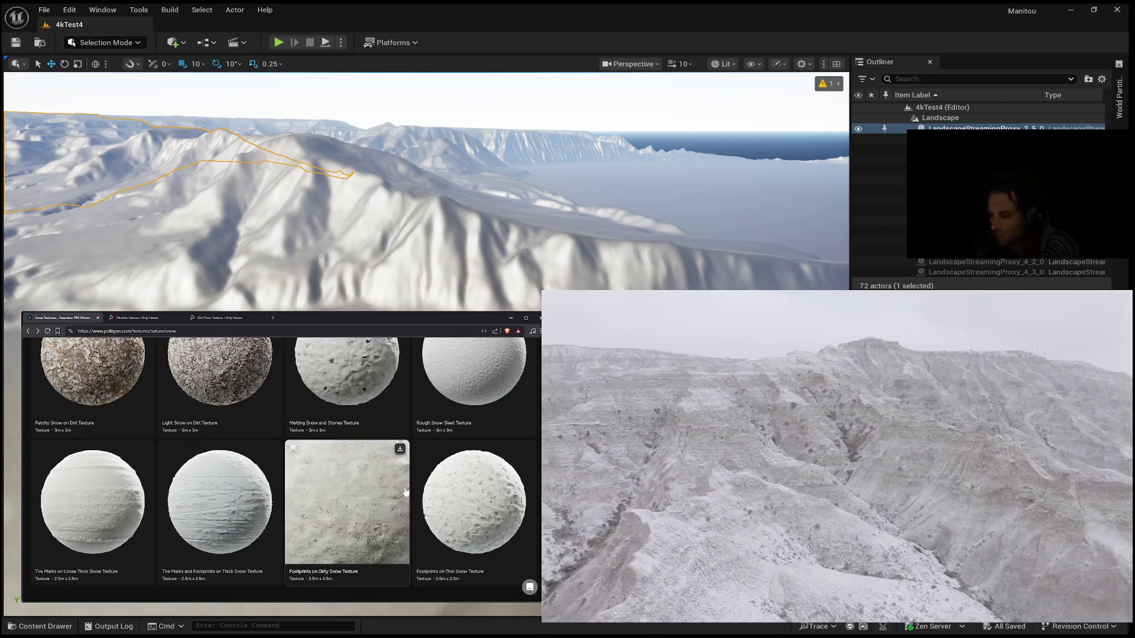
{"action": "scroll", "coordinate": [406, 503], "scroll_direction": "down", "scroll_amount": 2}
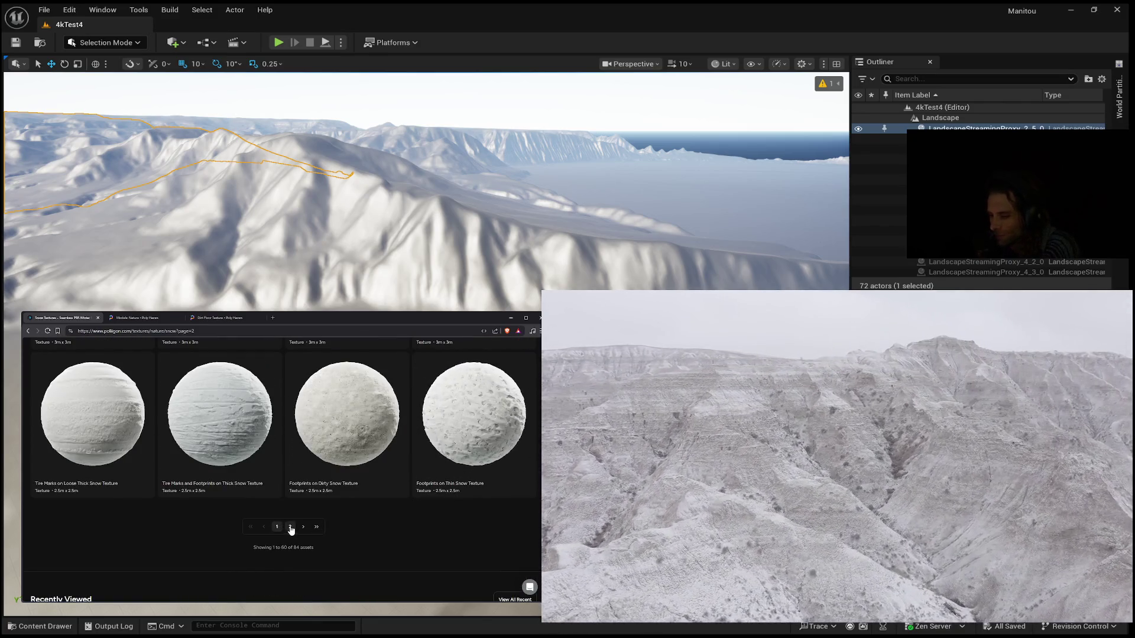
Step: Load and browse the second page of snow textures
{"action": "left_click", "coordinate": [290, 527]}
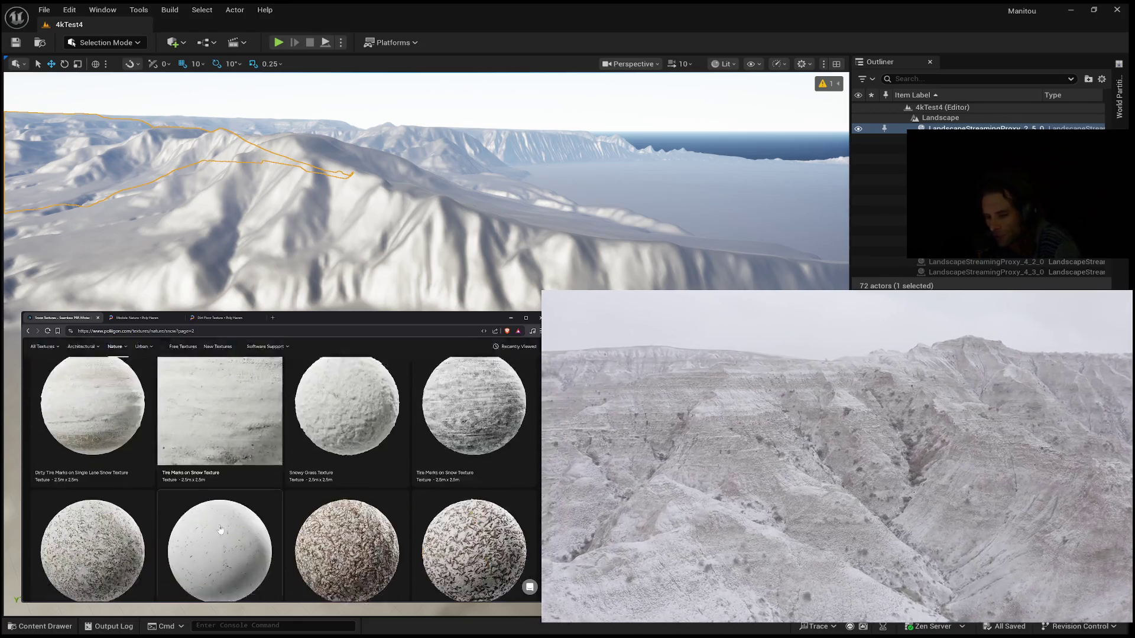
{"action": "scroll", "coordinate": [220, 529], "scroll_direction": "down", "scroll_amount": 3}
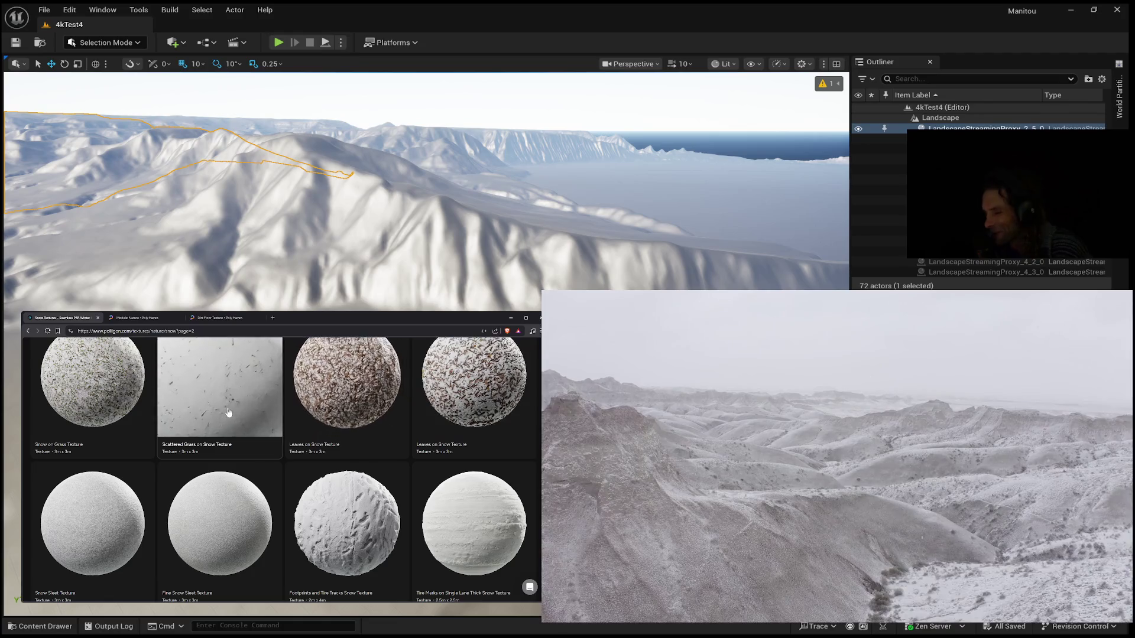
{"action": "scroll", "coordinate": [355, 511], "scroll_direction": "down", "scroll_amount": 2}
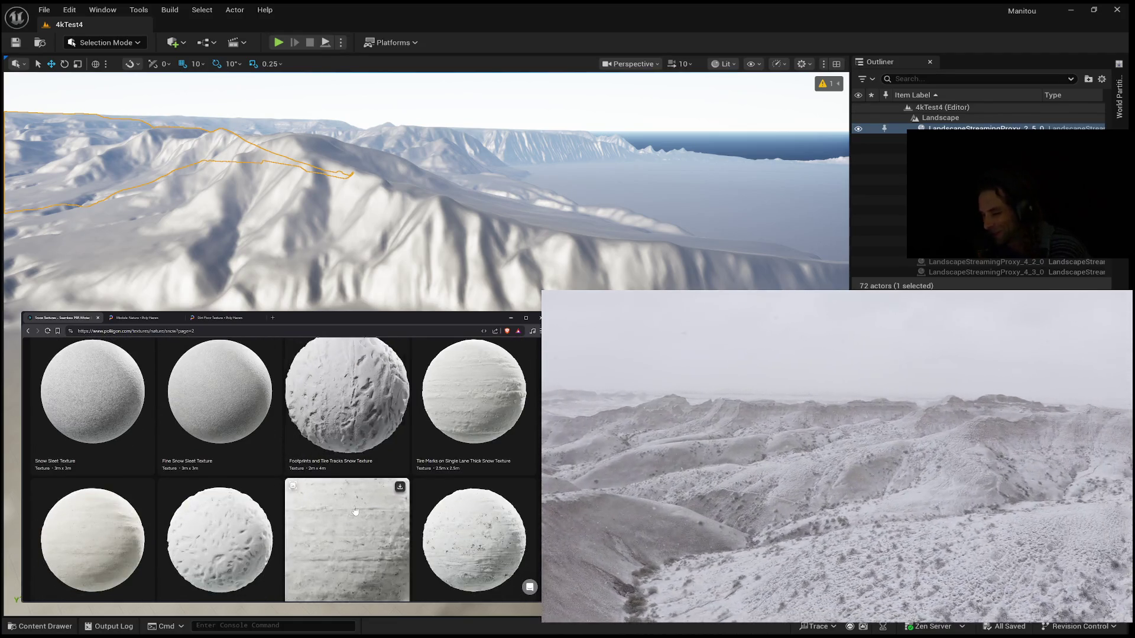
{"action": "scroll", "coordinate": [355, 511], "scroll_direction": "down", "scroll_amount": 2}
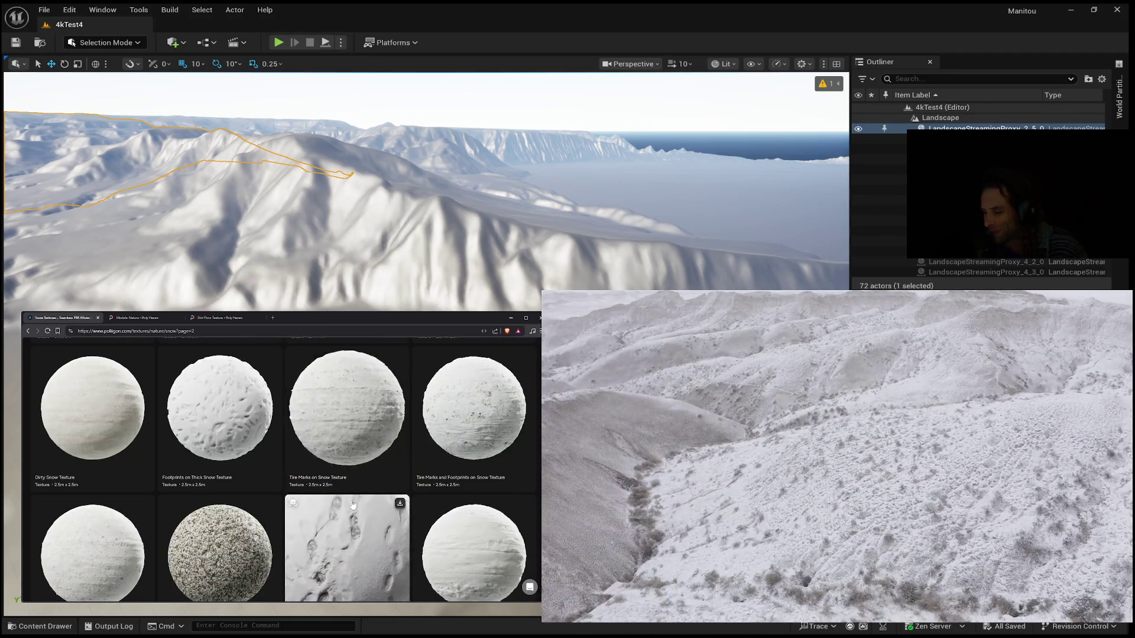
{"action": "scroll", "coordinate": [352, 504], "scroll_direction": "down", "scroll_amount": 3}
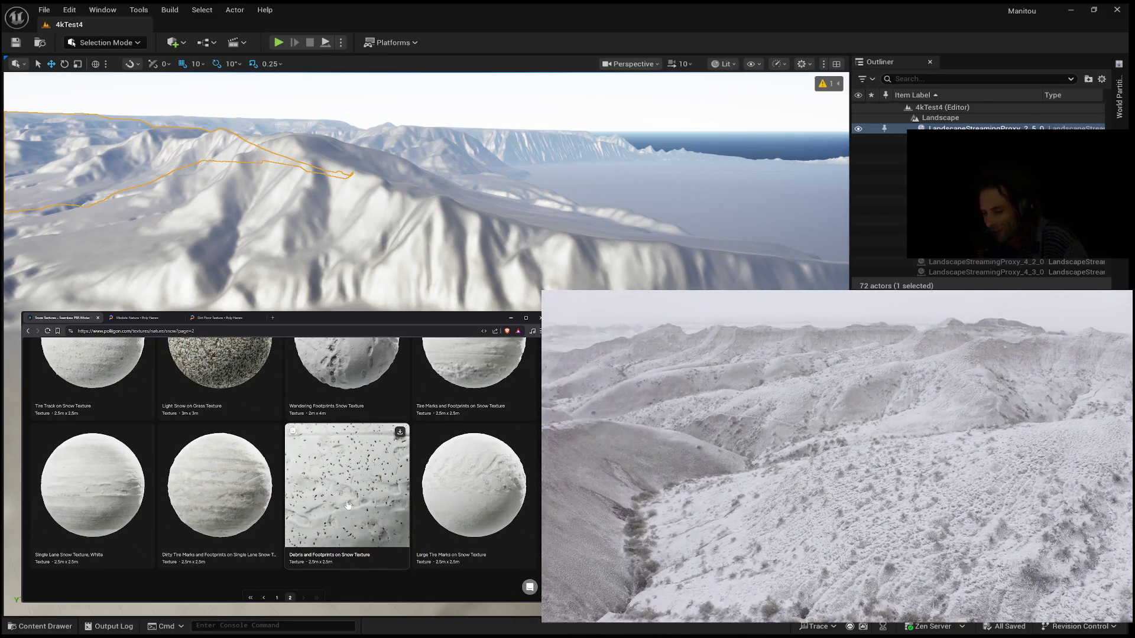
{"action": "scroll", "coordinate": [350, 505], "scroll_direction": "down", "scroll_amount": 1}
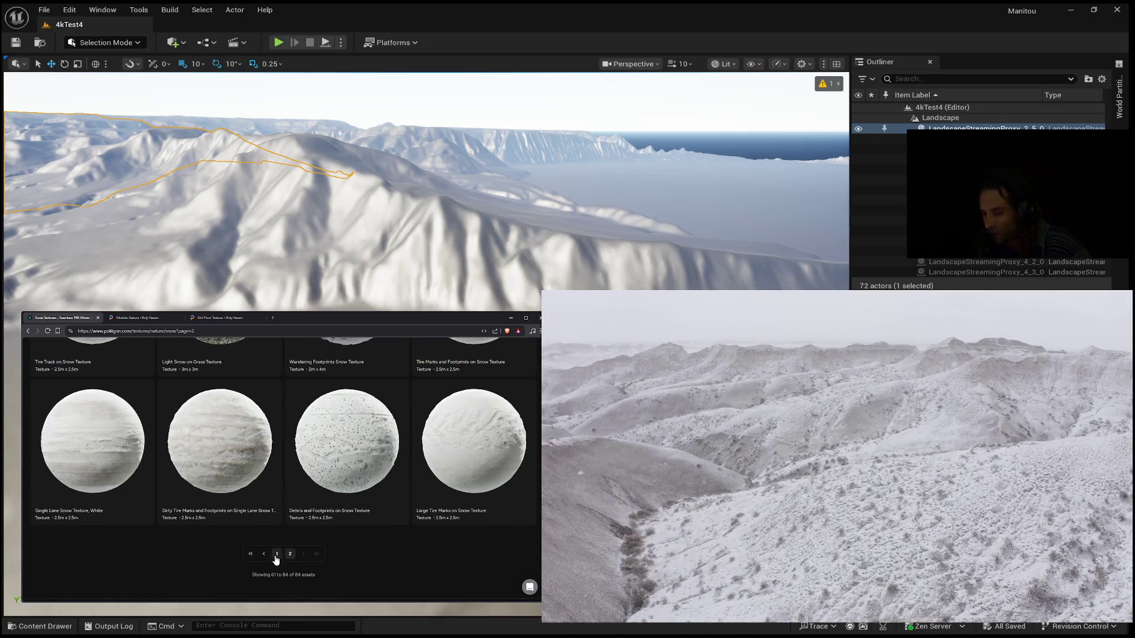
Step: Return to page 1 after glancing at the Poly Haven Nature models and Dirt Floor tabs
{"action": "left_click", "coordinate": [248, 556]}
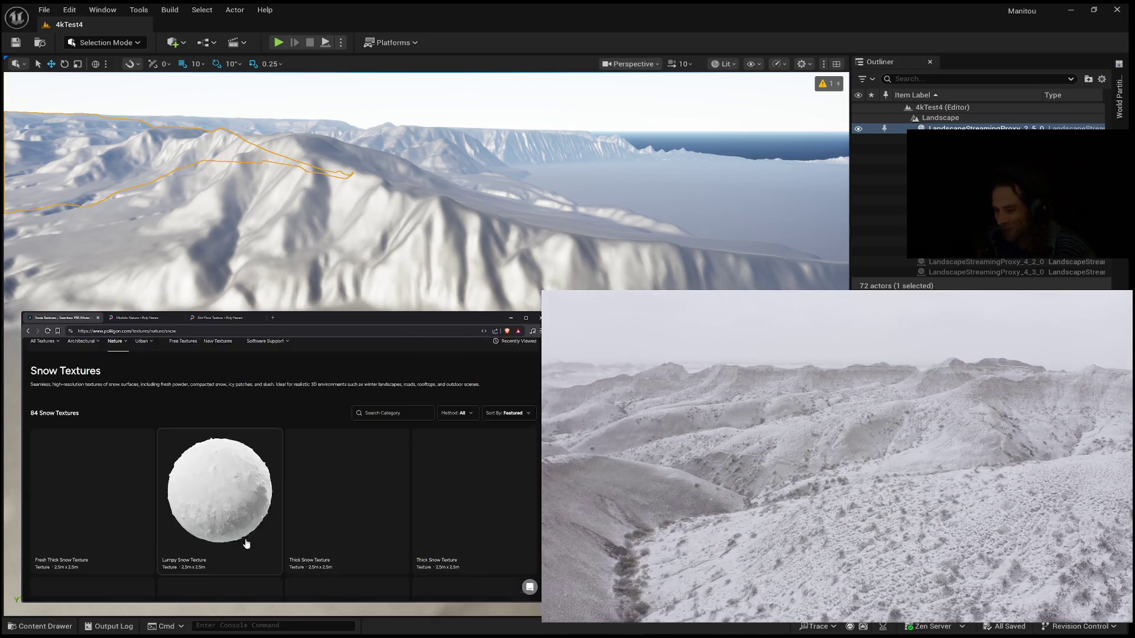
{"action": "left_click", "coordinate": [136, 319]}
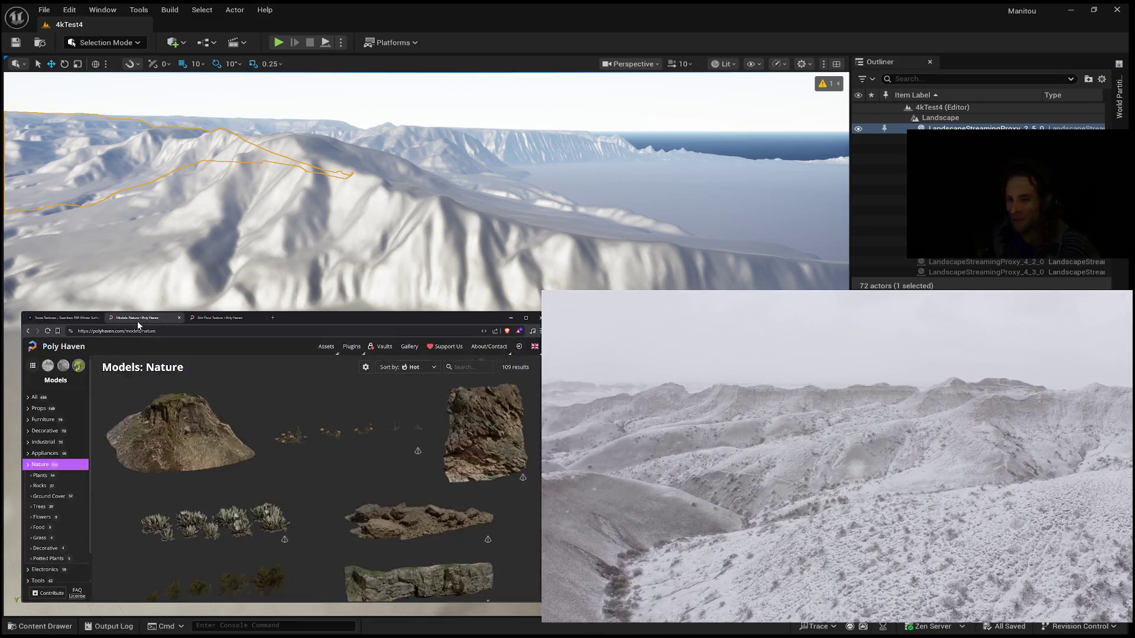
{"action": "left_click", "coordinate": [220, 318]}
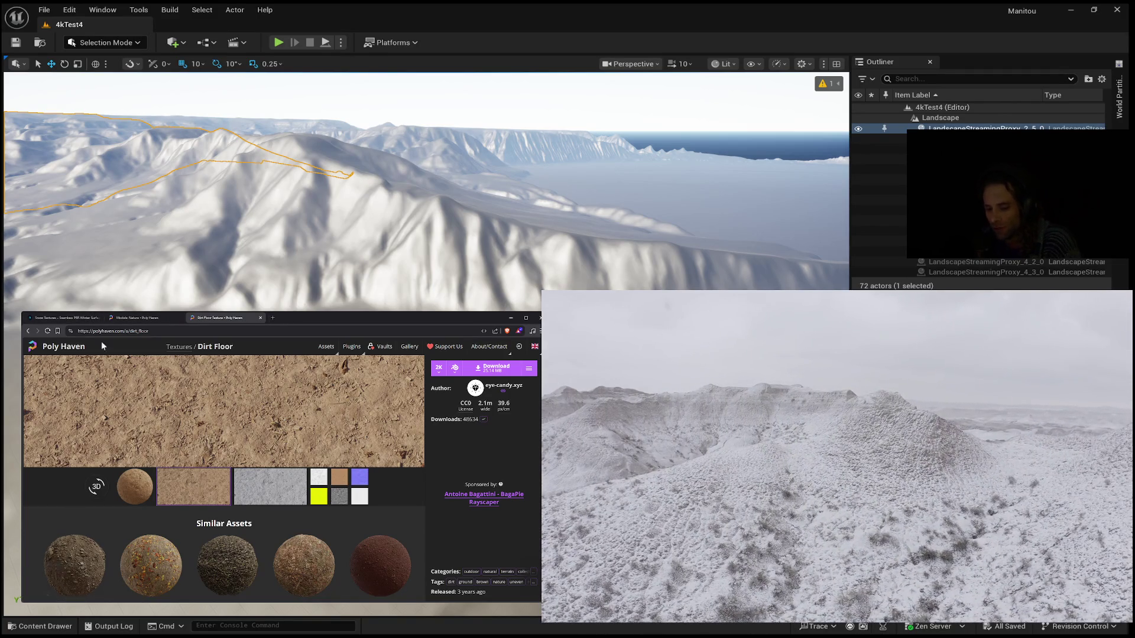
{"action": "left_click", "coordinate": [84, 319]}
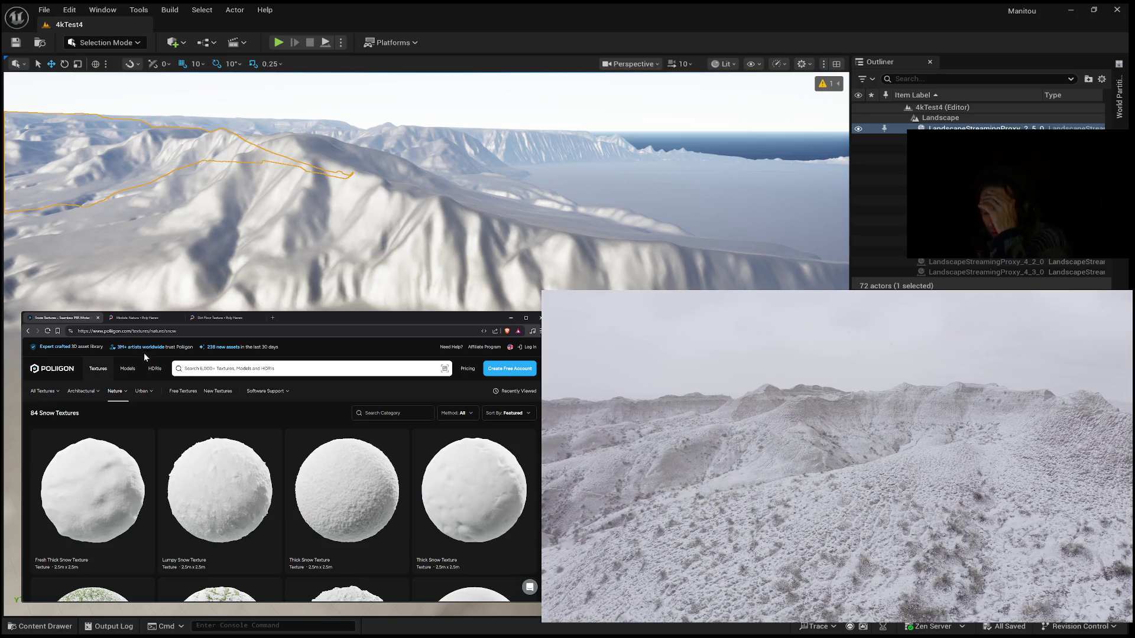
Step: Search Poliigon for 'sediment' and check its single result
{"action": "left_click", "coordinate": [214, 370]}
{"action": "type", "text": "se"}
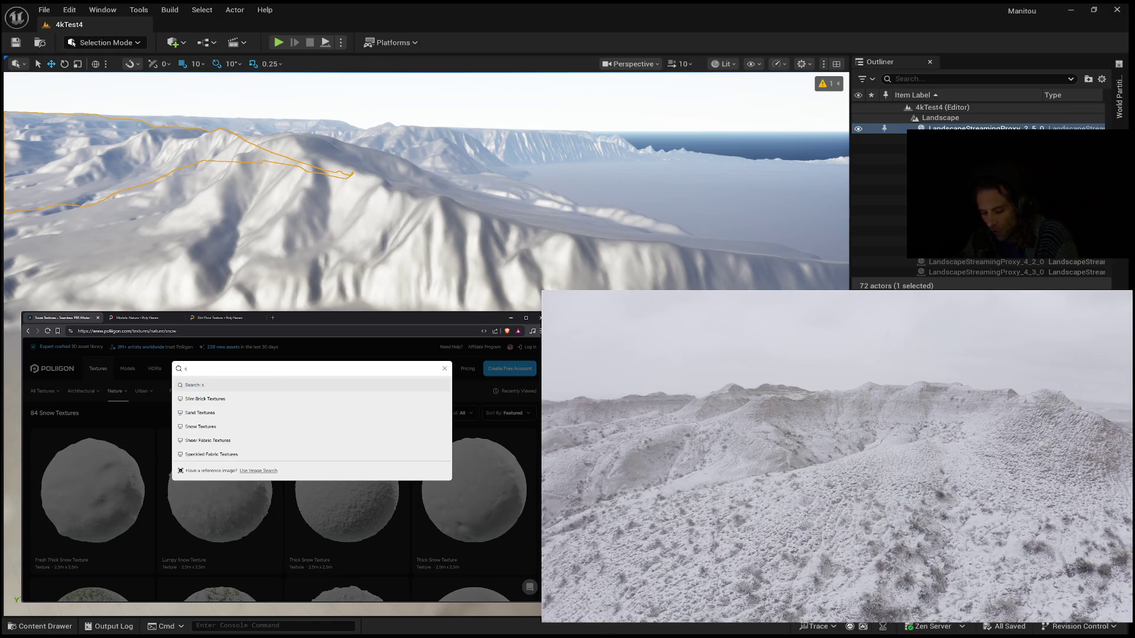
{"action": "type", "text": "diment"}
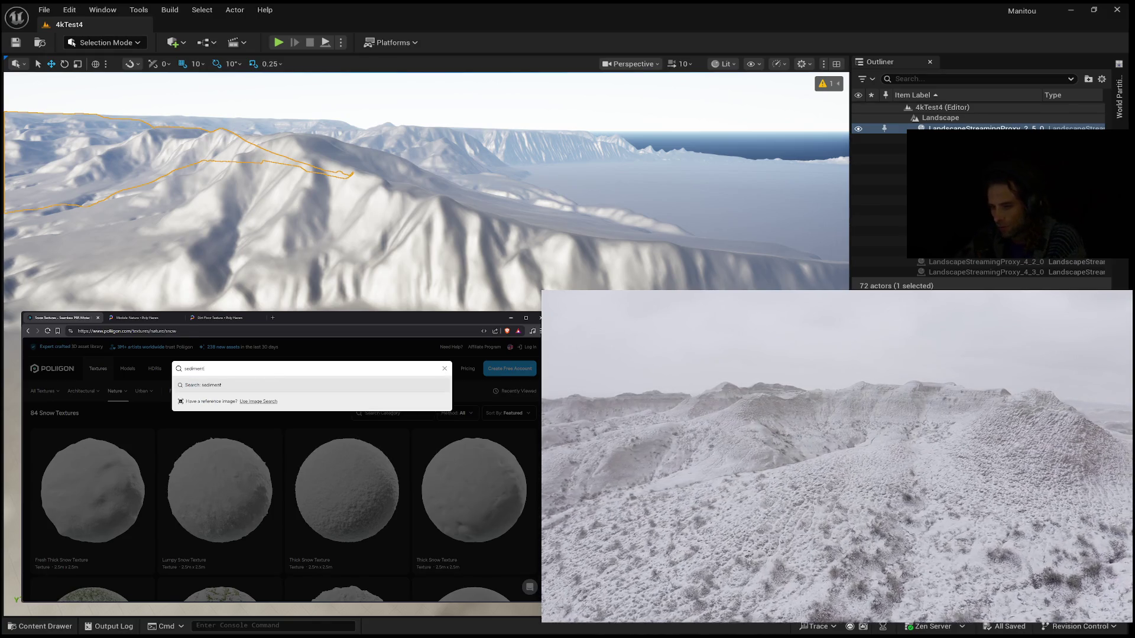
{"action": "key", "text": "Return"}
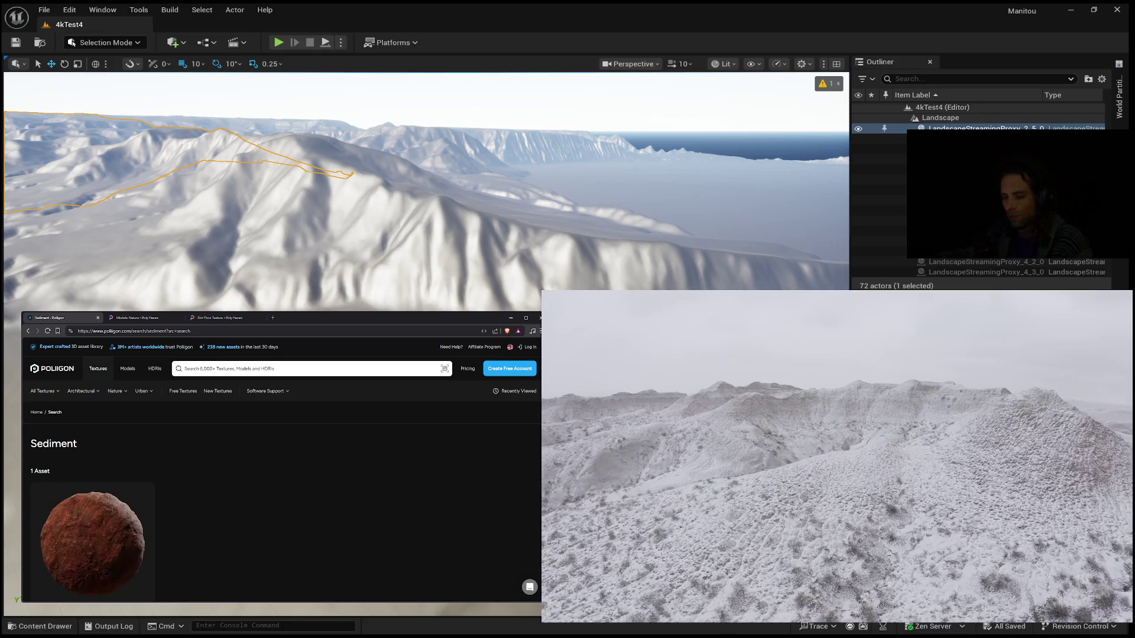
{"action": "scroll", "coordinate": [98, 476], "scroll_direction": "down", "scroll_amount": 1}
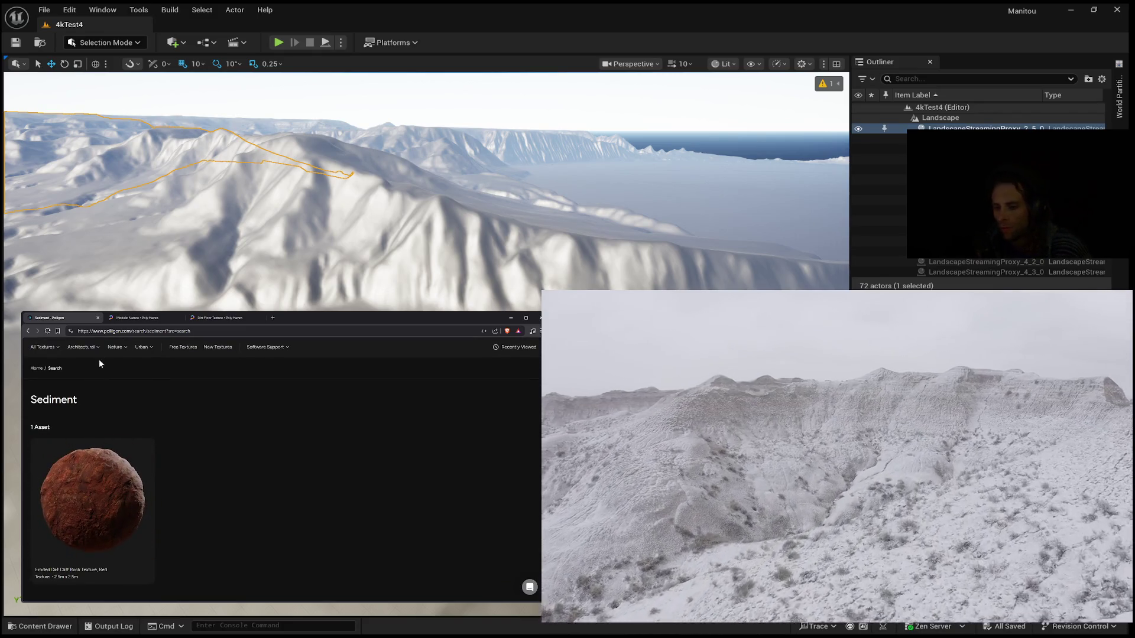
{"action": "left_click", "coordinate": [189, 331]}
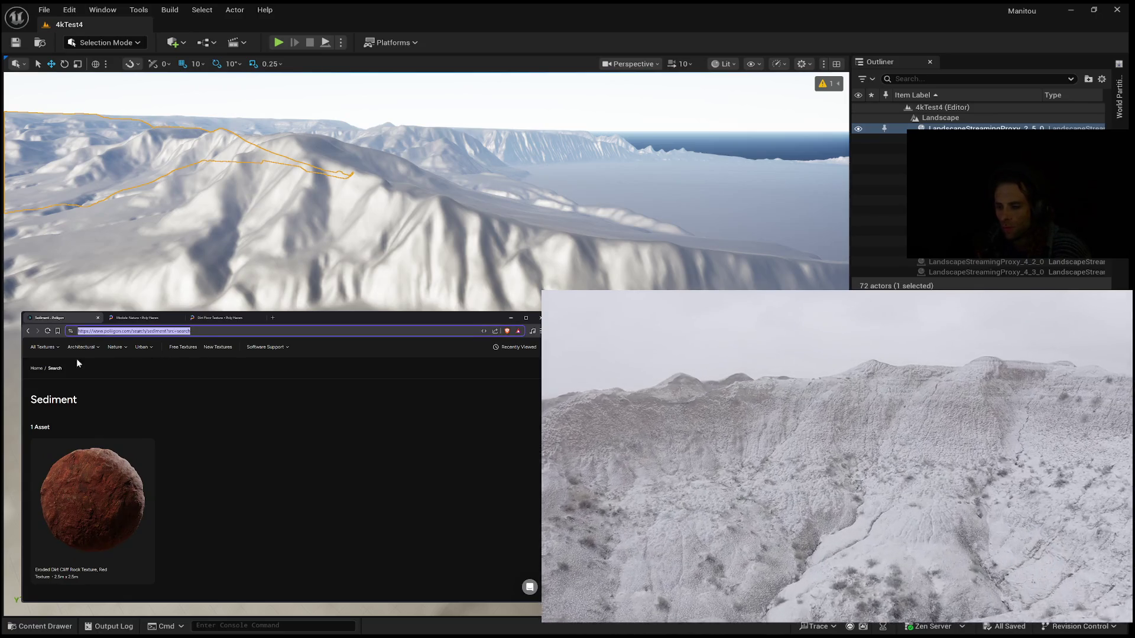
{"action": "scroll", "coordinate": [78, 363], "scroll_direction": "up", "scroll_amount": 1}
Step: Search for 'thin soil' and look over the result
{"action": "left_click", "coordinate": [210, 370]}
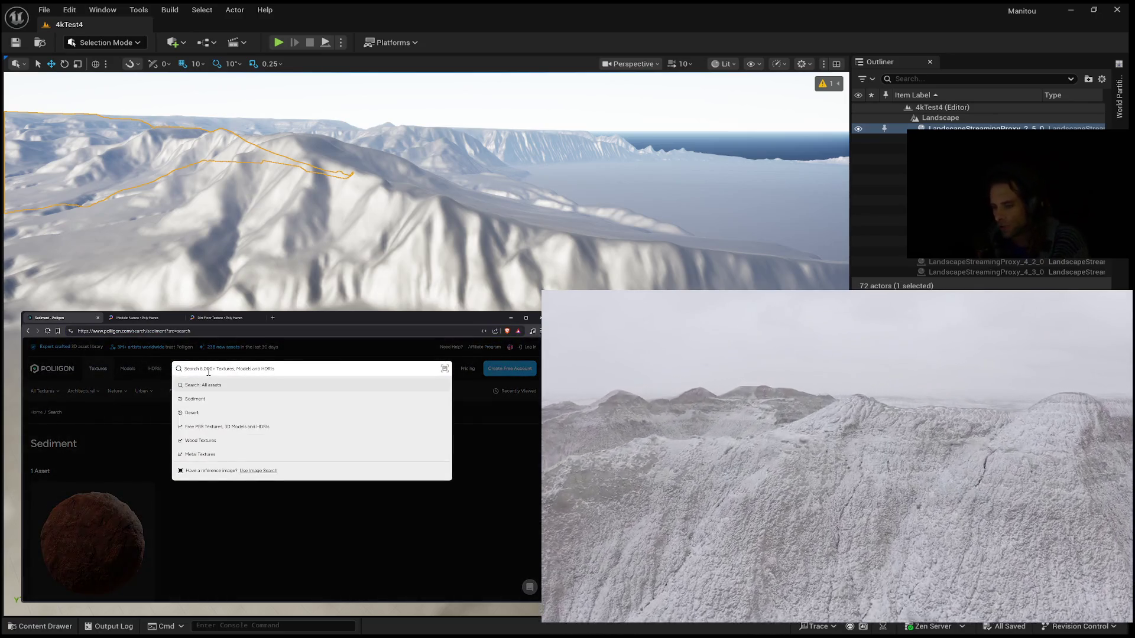
{"action": "type", "text": "thin soil"}
{"action": "key", "text": "Return"}
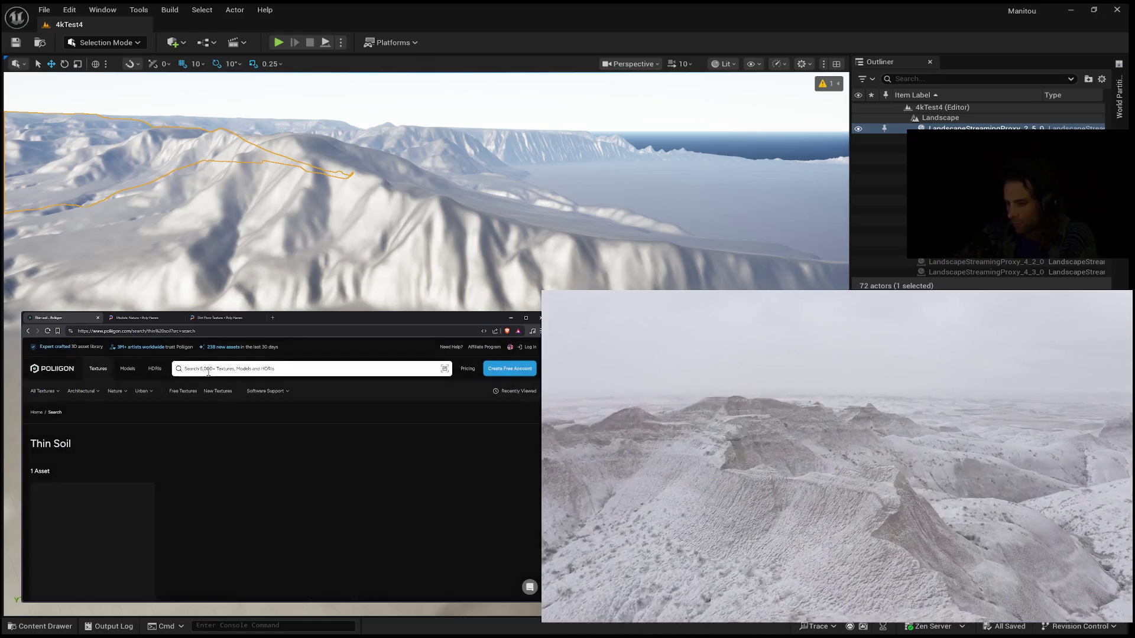
{"action": "scroll", "coordinate": [177, 479], "scroll_direction": "down", "scroll_amount": 3}
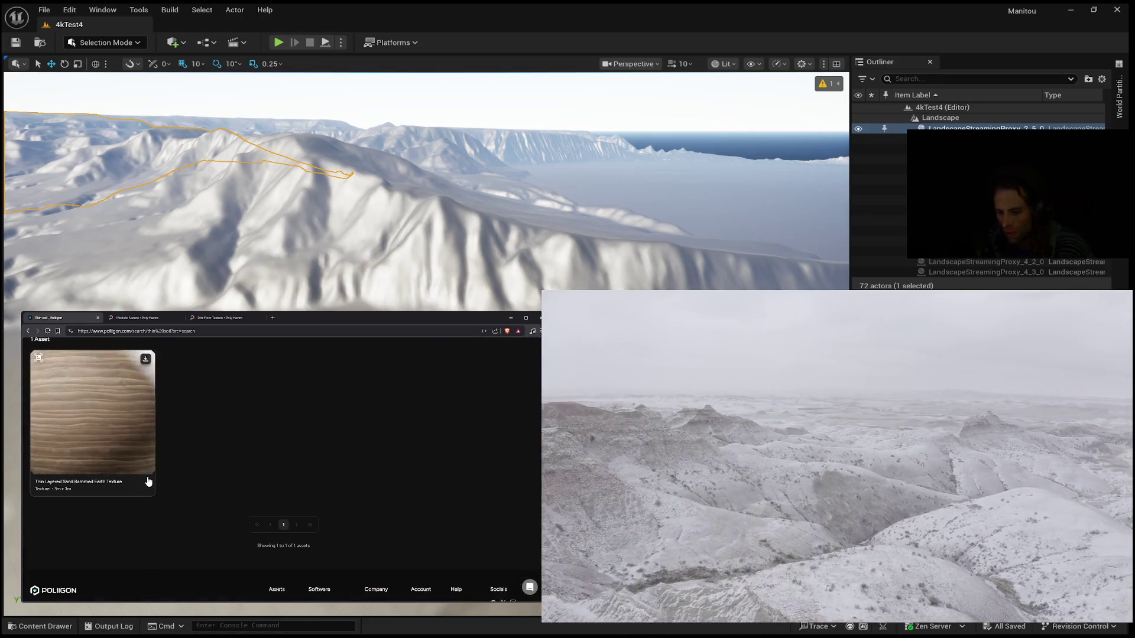
{"action": "scroll", "coordinate": [165, 481], "scroll_direction": "up", "scroll_amount": 3}
Step: Search for 'soil' to list its 237 assets
{"action": "left_click", "coordinate": [218, 367]}
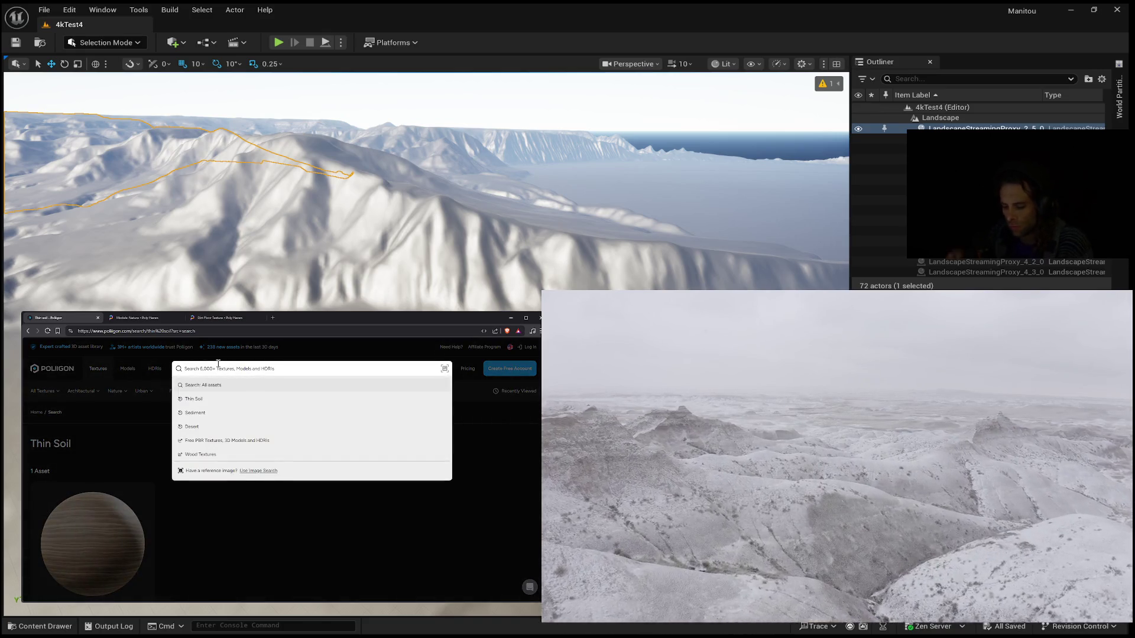
{"action": "type", "text": "soil"}
{"action": "key", "text": "Return"}
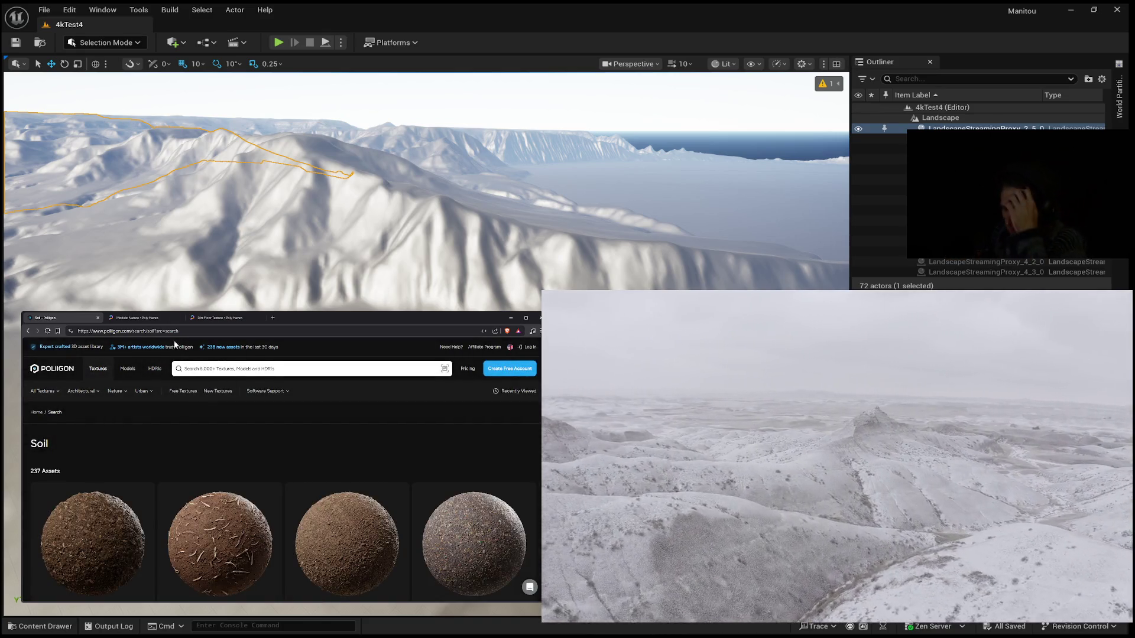
Step: Scroll through the first page of Soil search results
{"action": "scroll", "coordinate": [230, 416], "scroll_direction": "down", "scroll_amount": 2}
{"action": "scroll", "coordinate": [223, 414], "scroll_direction": "down", "scroll_amount": 5}
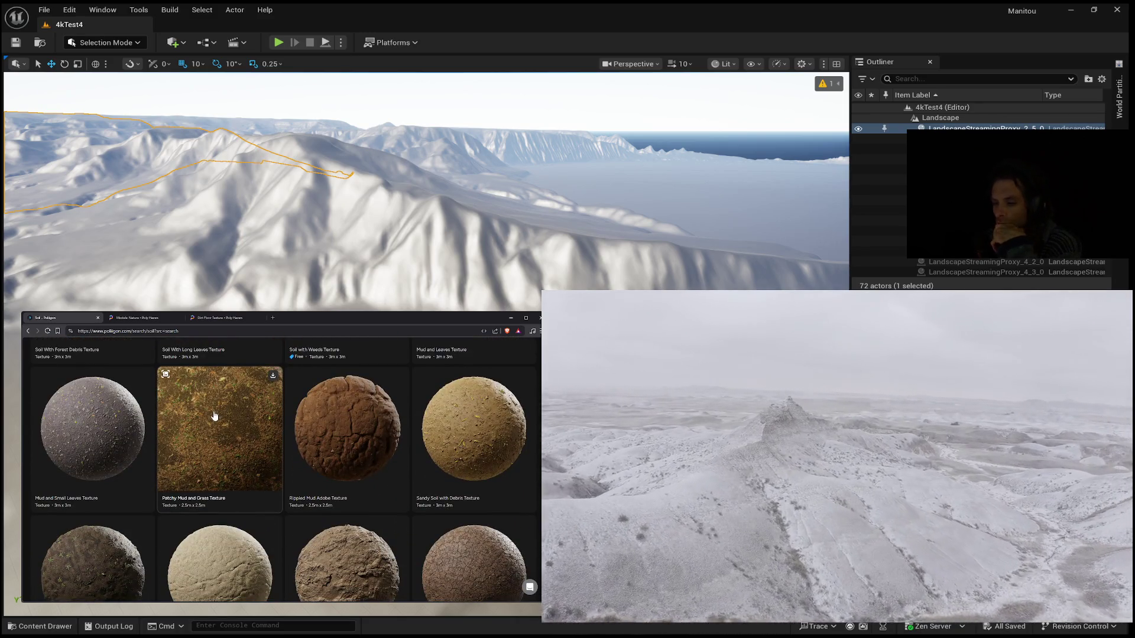
{"action": "scroll", "coordinate": [215, 416], "scroll_direction": "down", "scroll_amount": 4}
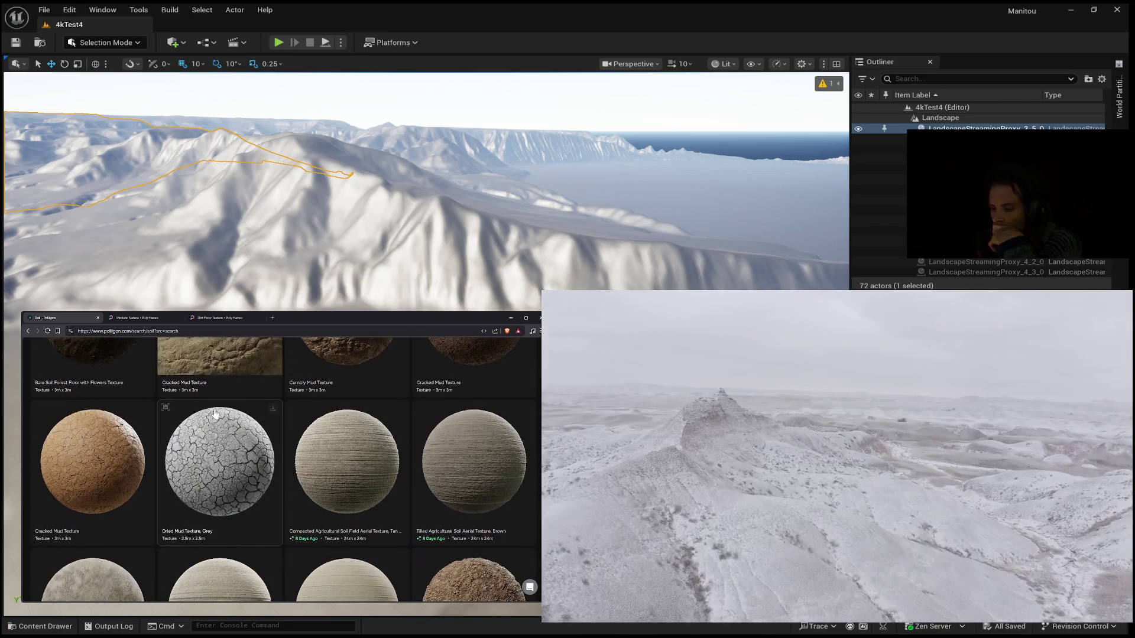
{"action": "scroll", "coordinate": [216, 414], "scroll_direction": "down", "scroll_amount": 1}
{"action": "scroll", "coordinate": [215, 414], "scroll_direction": "down", "scroll_amount": 1}
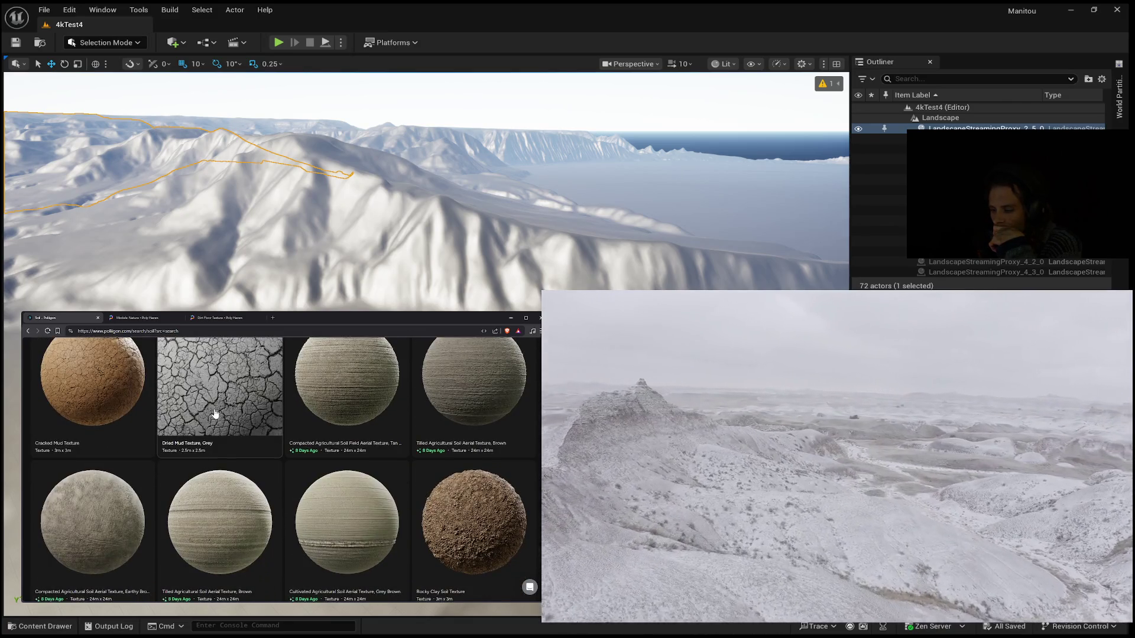
{"action": "scroll", "coordinate": [215, 413], "scroll_direction": "down", "scroll_amount": 3}
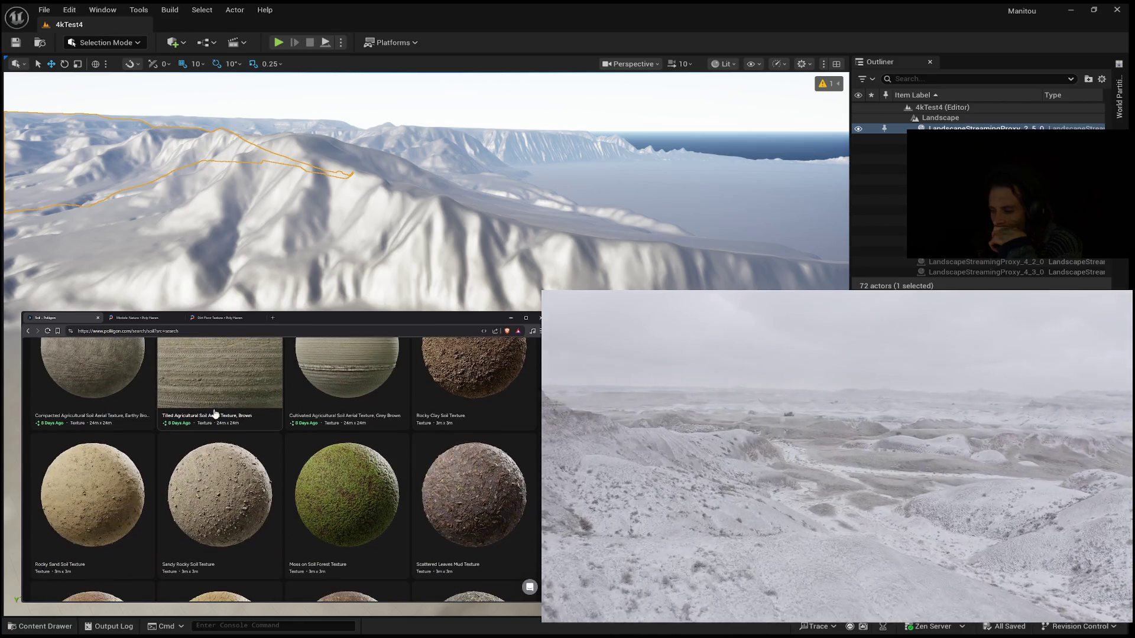
{"action": "scroll", "coordinate": [215, 413], "scroll_direction": "down", "scroll_amount": 1}
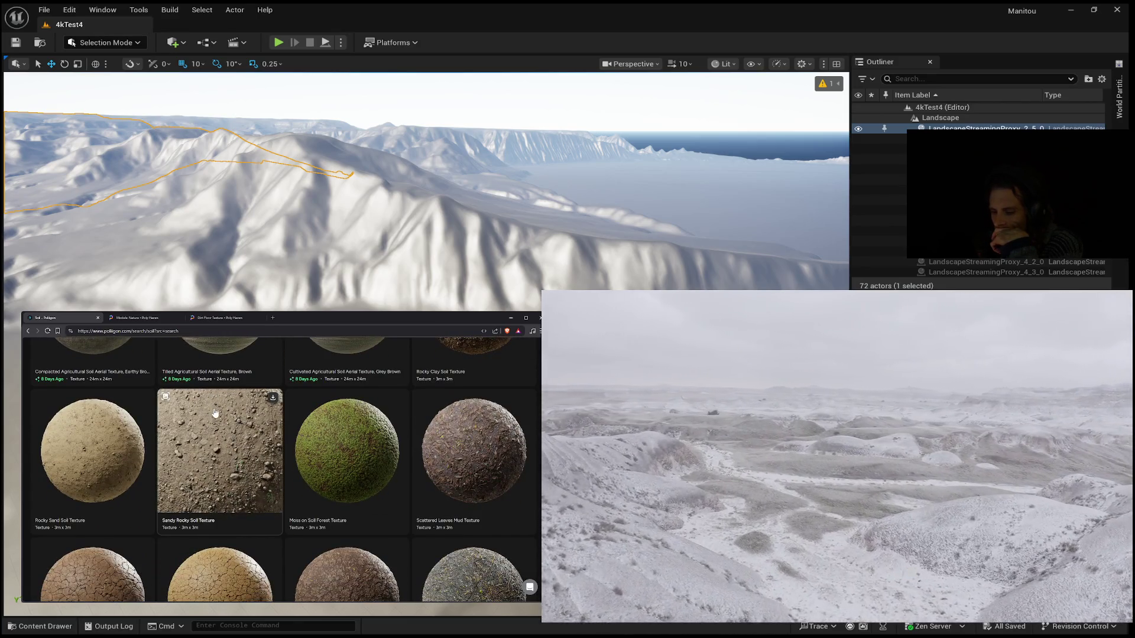
{"action": "scroll", "coordinate": [215, 413], "scroll_direction": "down", "scroll_amount": 1}
{"action": "scroll", "coordinate": [216, 411], "scroll_direction": "down", "scroll_amount": 4}
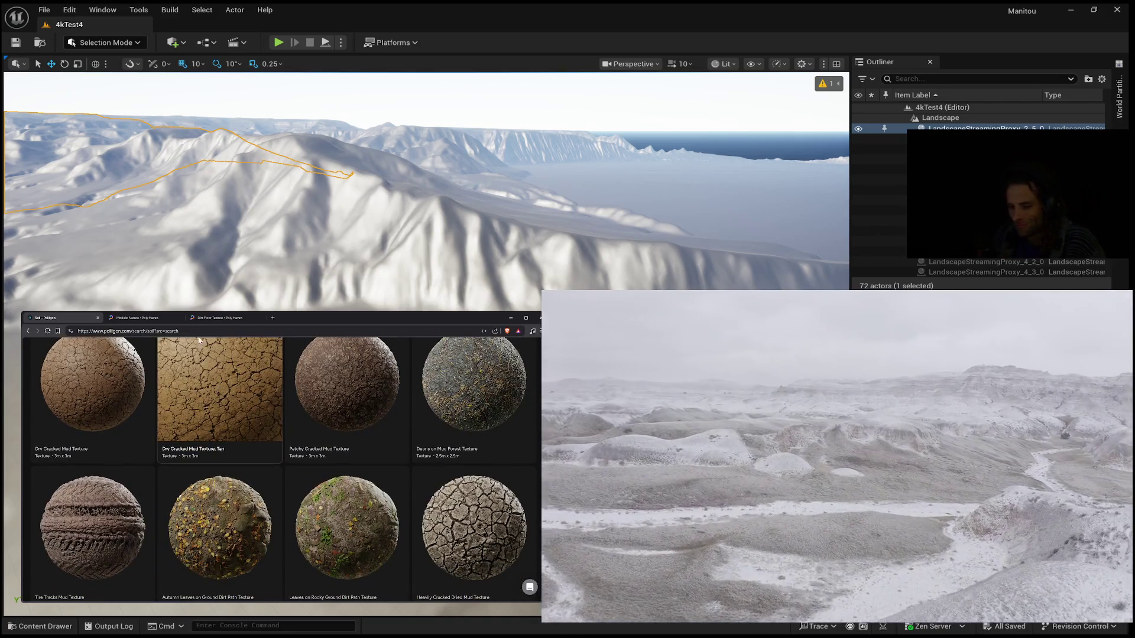
{"action": "scroll", "coordinate": [185, 385], "scroll_direction": "down", "scroll_amount": 5}
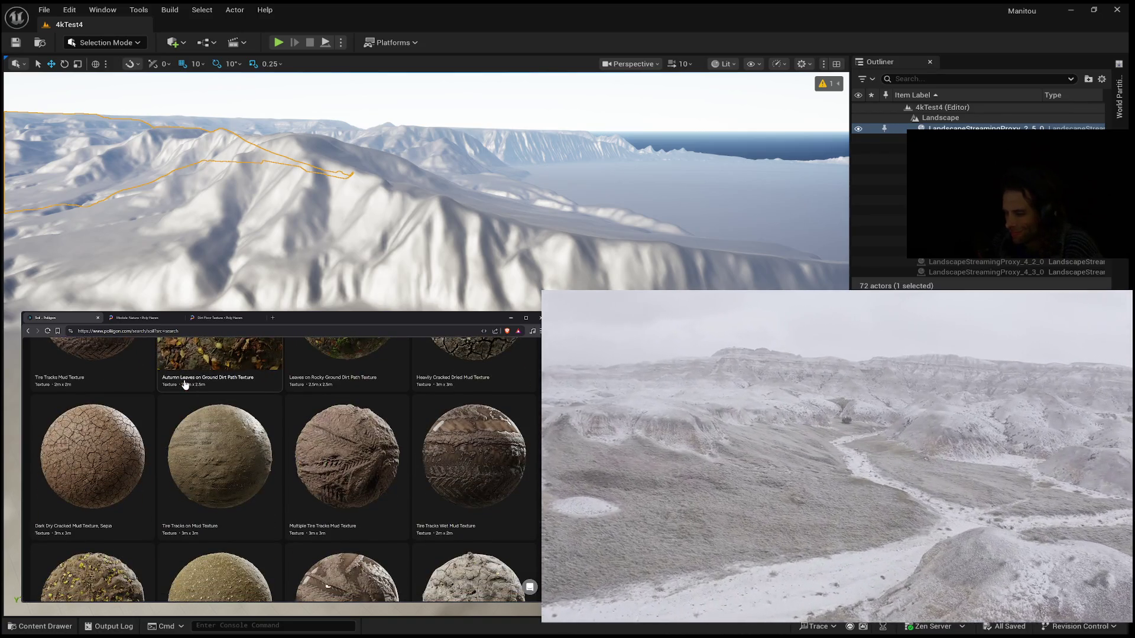
{"action": "scroll", "coordinate": [185, 384], "scroll_direction": "down", "scroll_amount": 3}
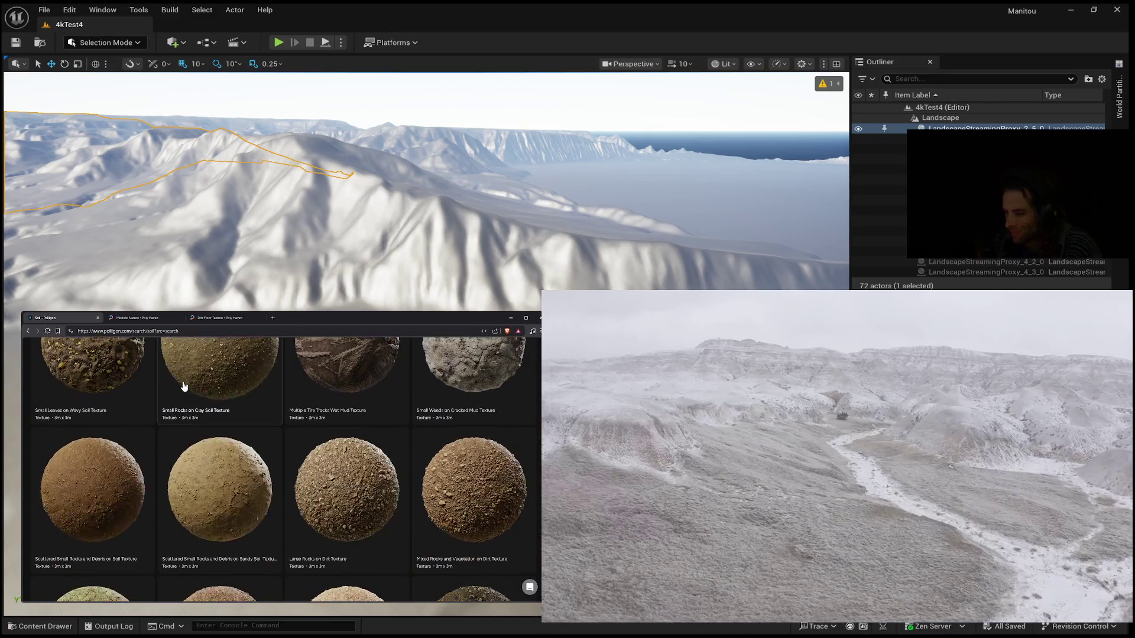
{"action": "scroll", "coordinate": [183, 387], "scroll_direction": "down", "scroll_amount": 5}
{"action": "scroll", "coordinate": [183, 390], "scroll_direction": "down", "scroll_amount": 2}
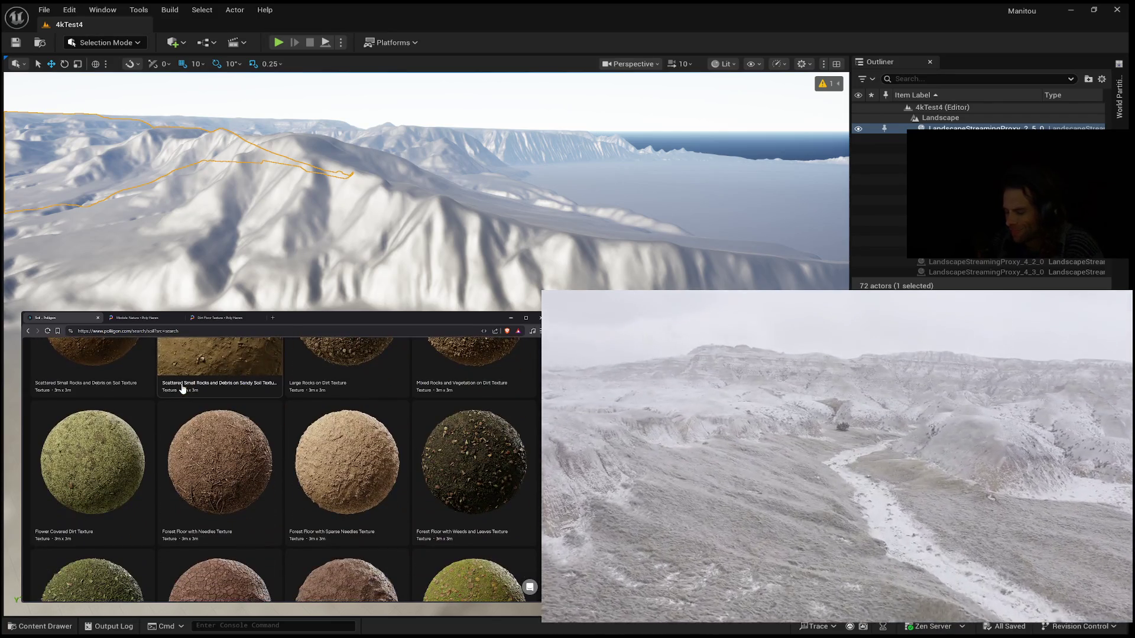
{"action": "scroll", "coordinate": [183, 396], "scroll_direction": "down", "scroll_amount": 2}
{"action": "scroll", "coordinate": [269, 408], "scroll_direction": "down", "scroll_amount": 2}
{"action": "scroll", "coordinate": [337, 410], "scroll_direction": "down", "scroll_amount": 4}
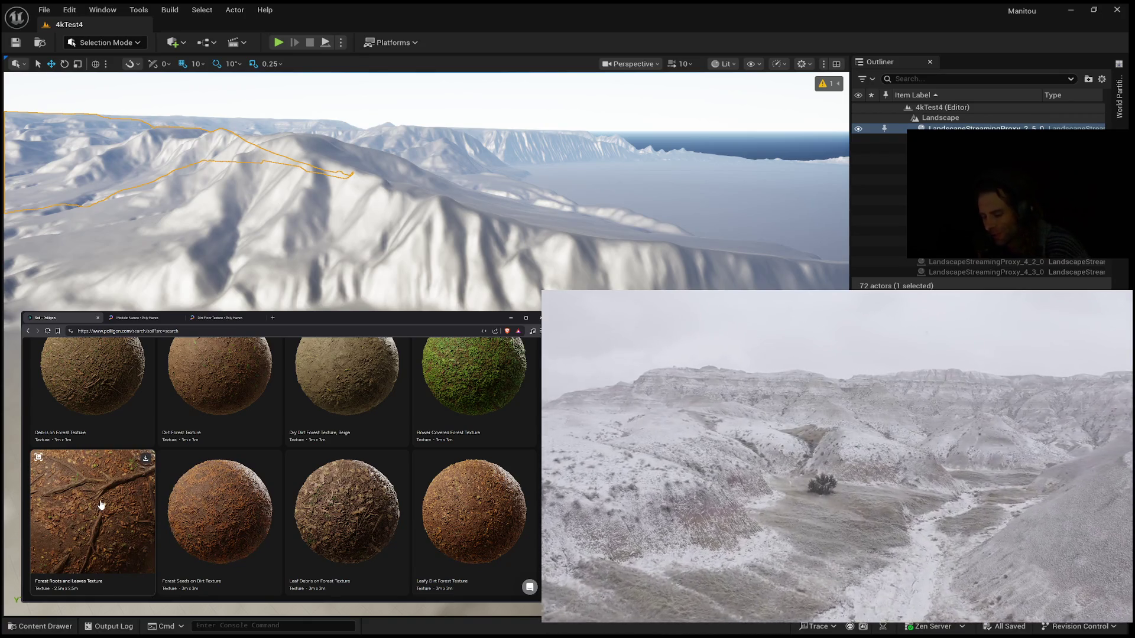
{"action": "scroll", "coordinate": [102, 495], "scroll_direction": "down", "scroll_amount": 1}
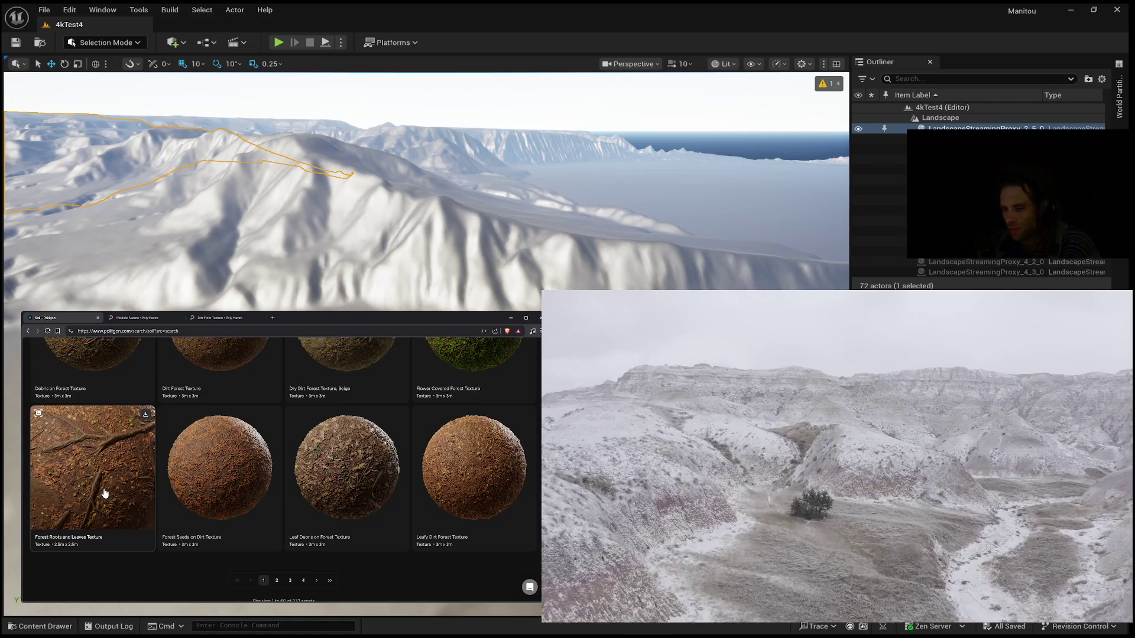
{"action": "scroll", "coordinate": [105, 493], "scroll_direction": "down", "scroll_amount": 1}
Step: Go to page 2 of the soil results and open the Raked Dirt Texture
{"action": "left_click", "coordinate": [277, 536]}
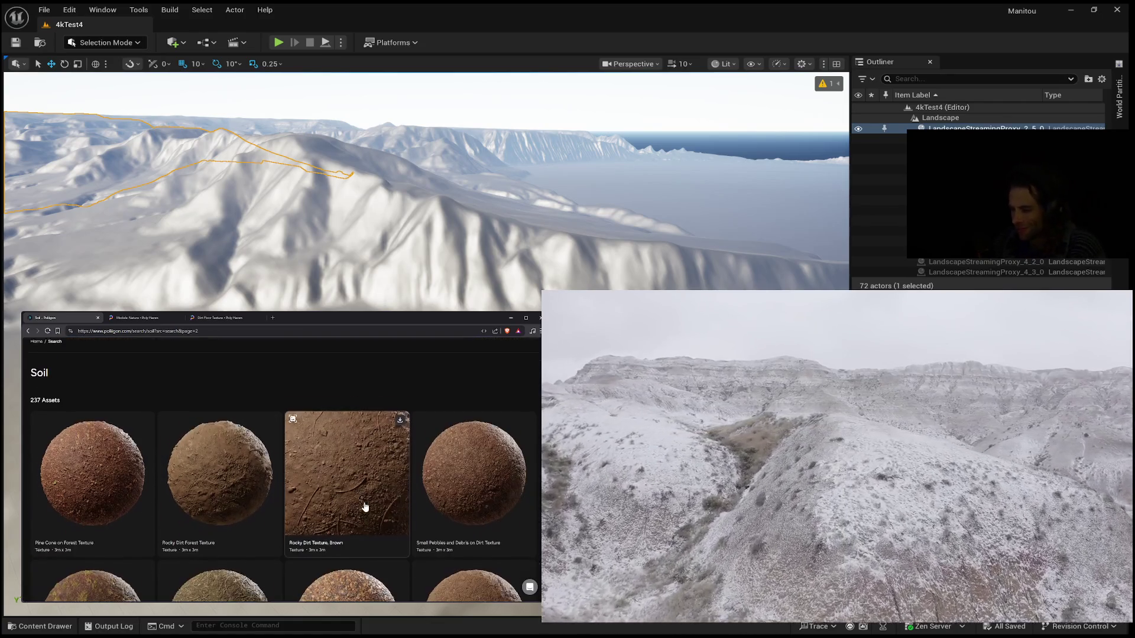
{"action": "scroll", "coordinate": [358, 509], "scroll_direction": "down", "scroll_amount": 3}
{"action": "scroll", "coordinate": [363, 505], "scroll_direction": "down", "scroll_amount": 3}
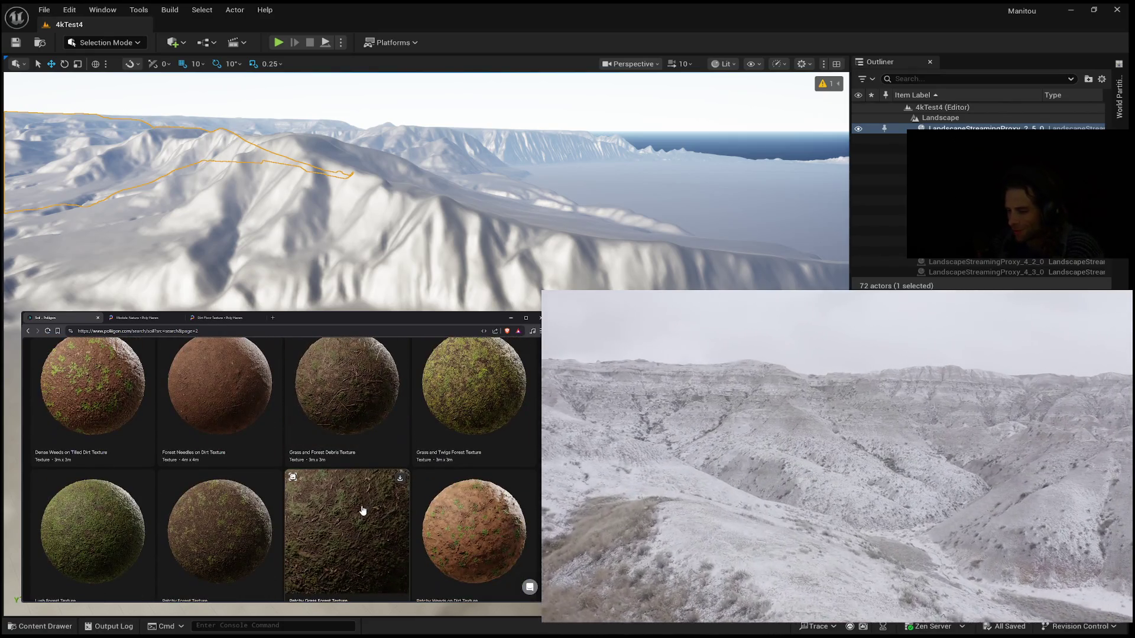
{"action": "scroll", "coordinate": [362, 510], "scroll_direction": "down", "scroll_amount": 2}
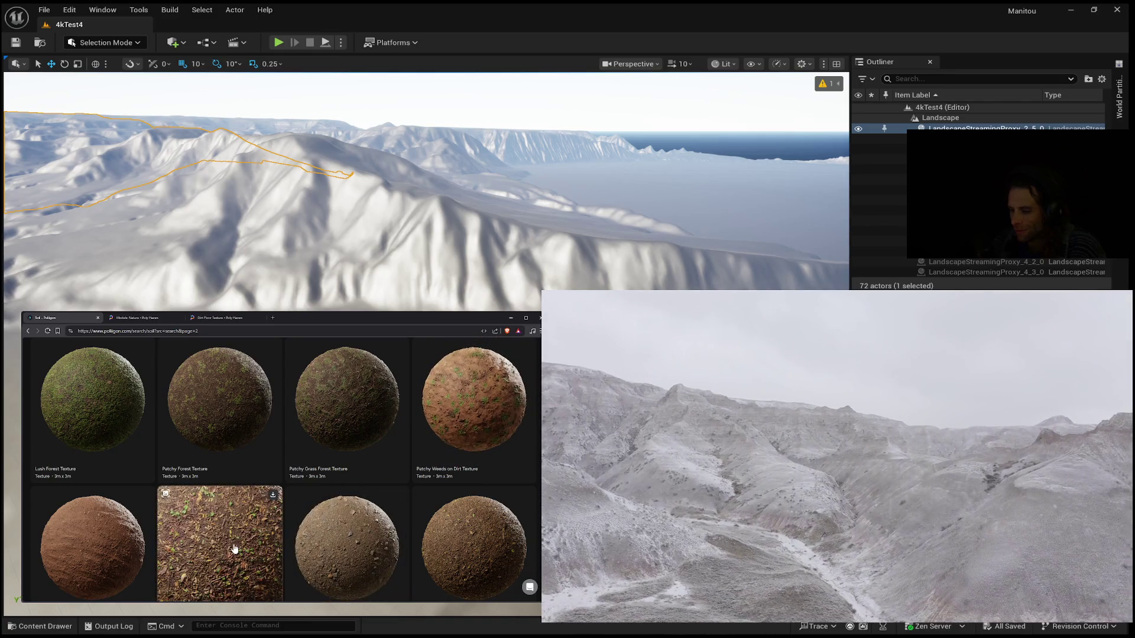
{"action": "left_click", "coordinate": [131, 546]}
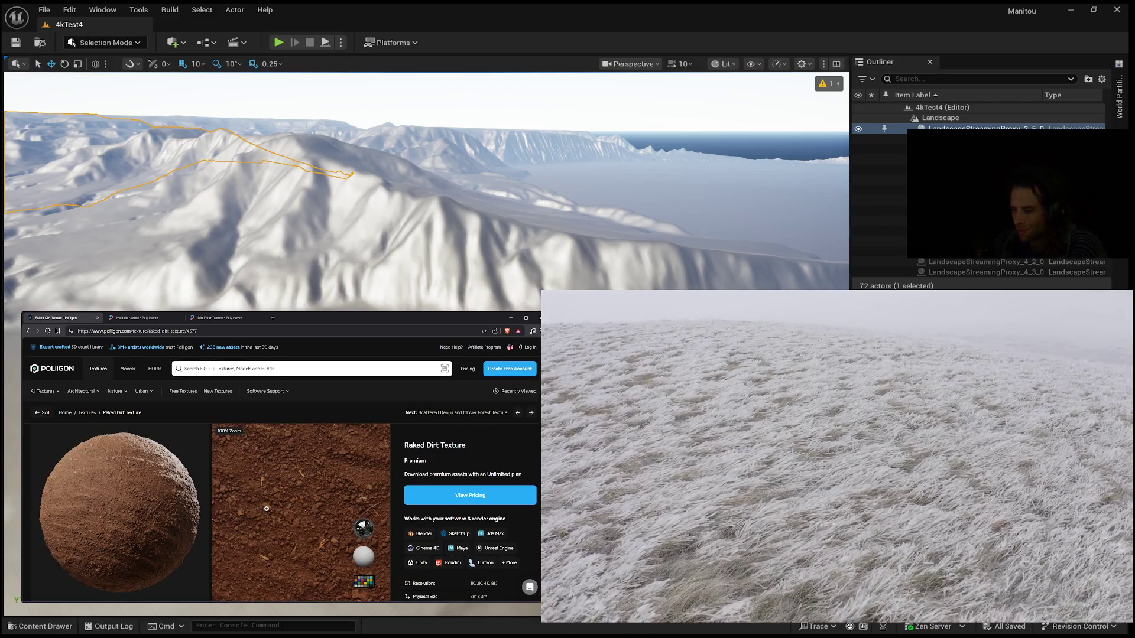
Step: Enlarge the Raked Dirt preview and advance to the Tiled 4x4 image (4 of 5)
{"action": "left_click", "coordinate": [268, 512]}
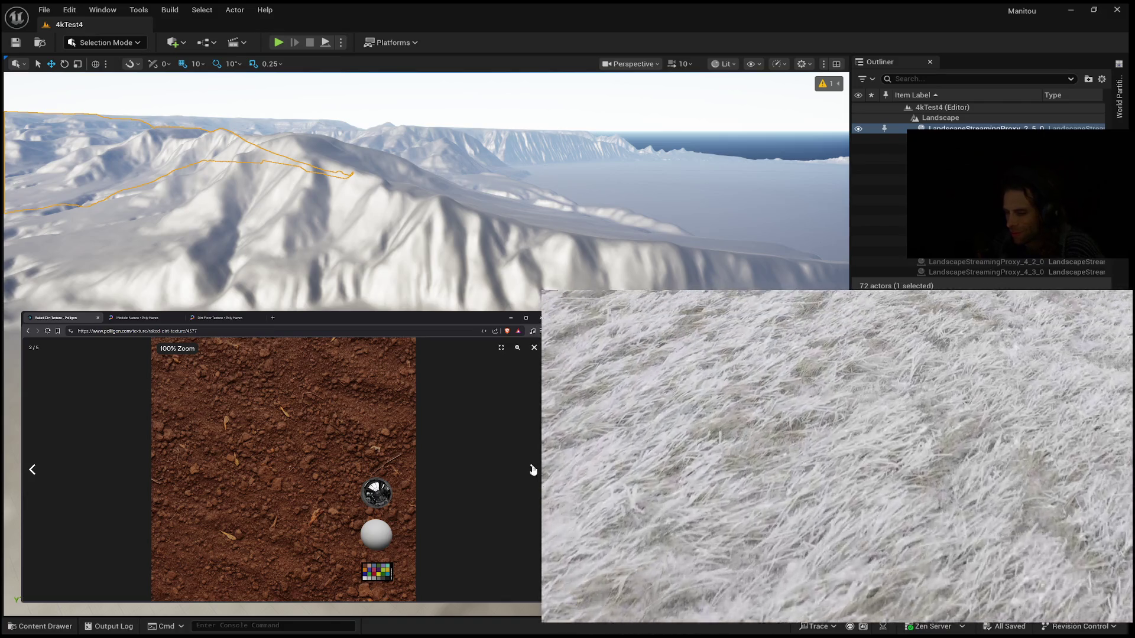
{"action": "left_click", "coordinate": [532, 470]}
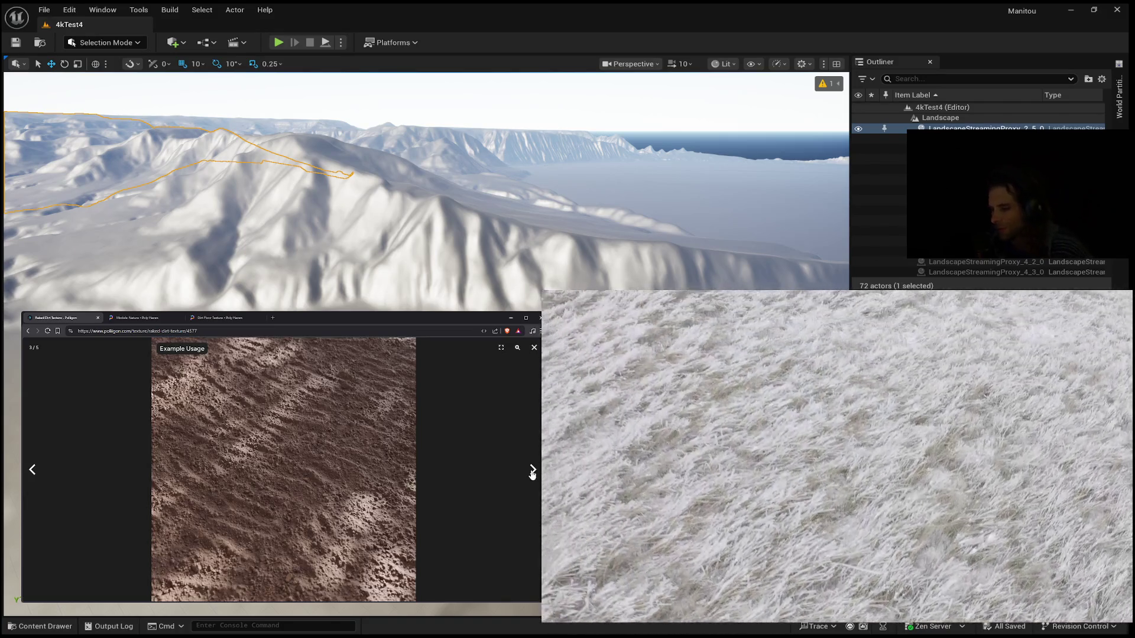
{"action": "left_click", "coordinate": [533, 472]}
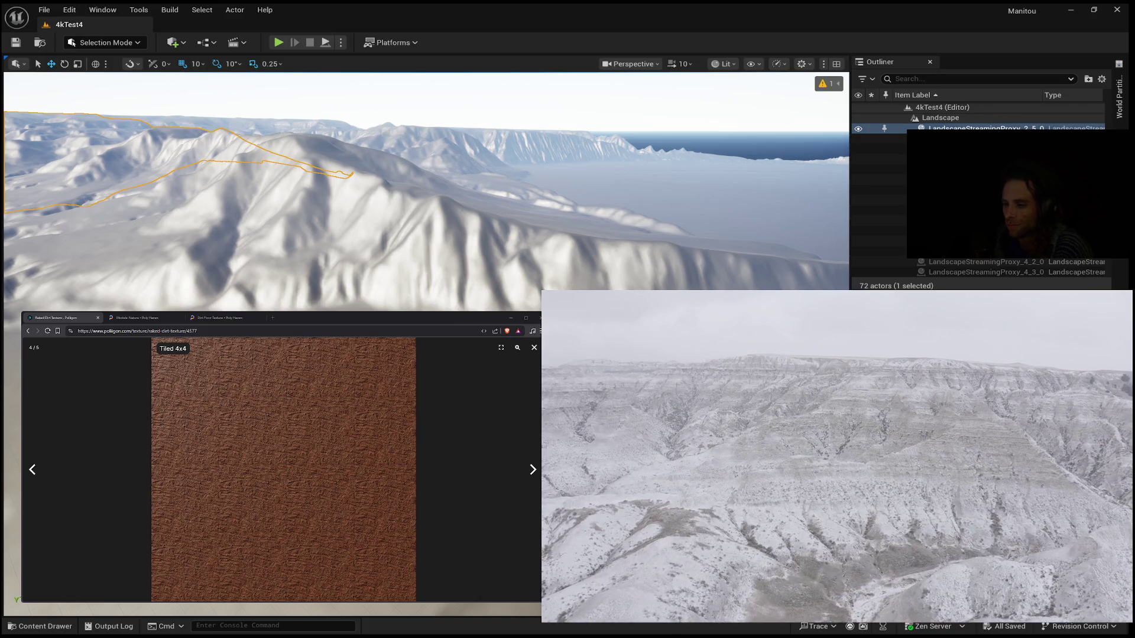
Step: Move the viewport camera toward the snowy mountains, then return to Poliigon's soil results
{"action": "left_click_drag", "start_coordinate": [353, 102], "coordinate": [362, 101]}
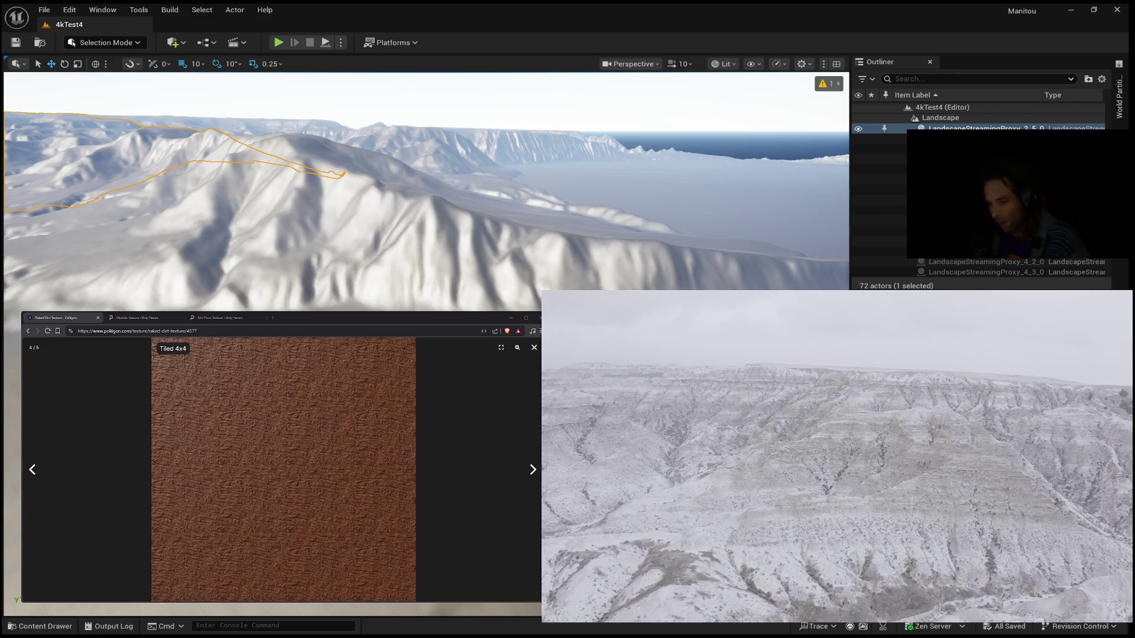
{"action": "scroll", "coordinate": [426, 189], "scroll_direction": "up", "scroll_amount": 5}
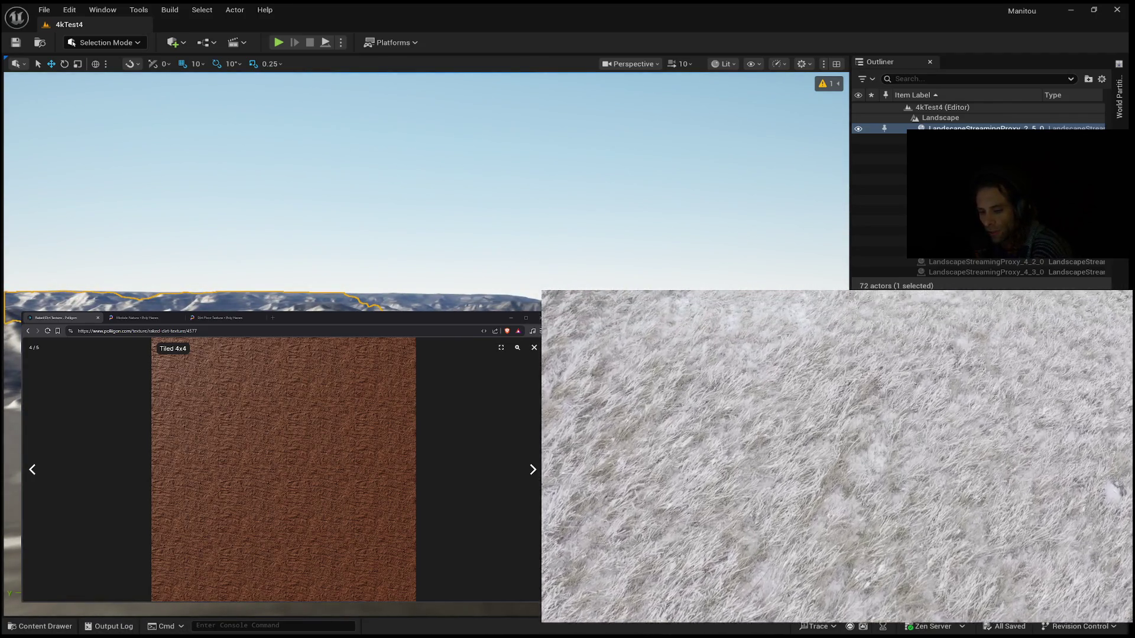
{"action": "left_click", "coordinate": [31, 332]}
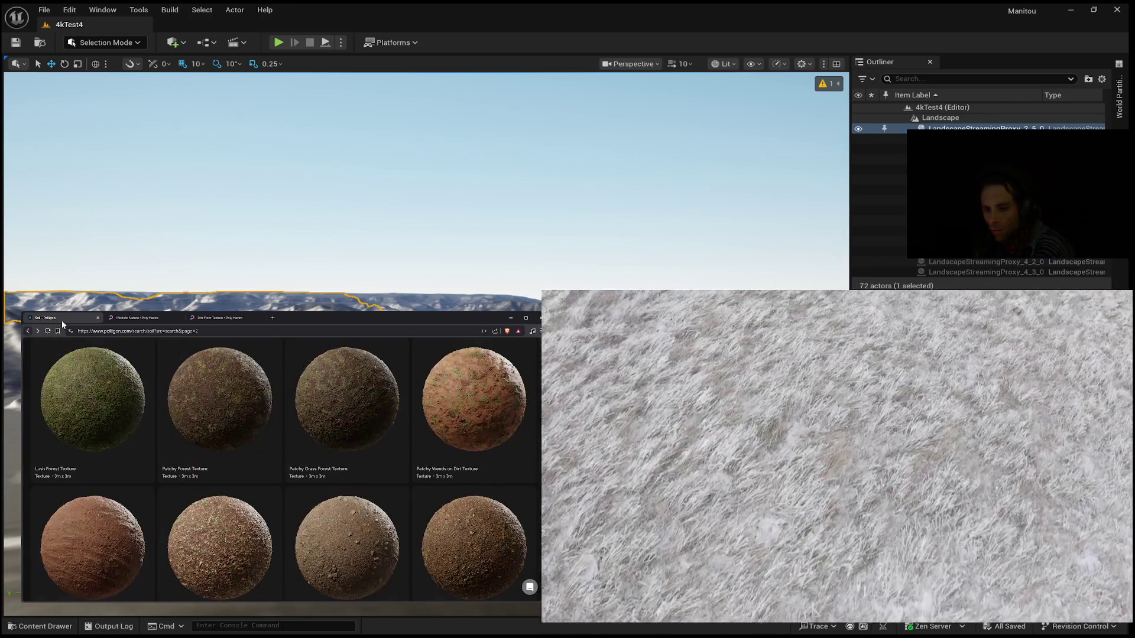
Step: Switch to the Poly Haven Nature models tab and scroll to the bottom of its 109 results
{"action": "left_click", "coordinate": [145, 318]}
{"action": "scroll", "coordinate": [330, 423], "scroll_direction": "down", "scroll_amount": 2}
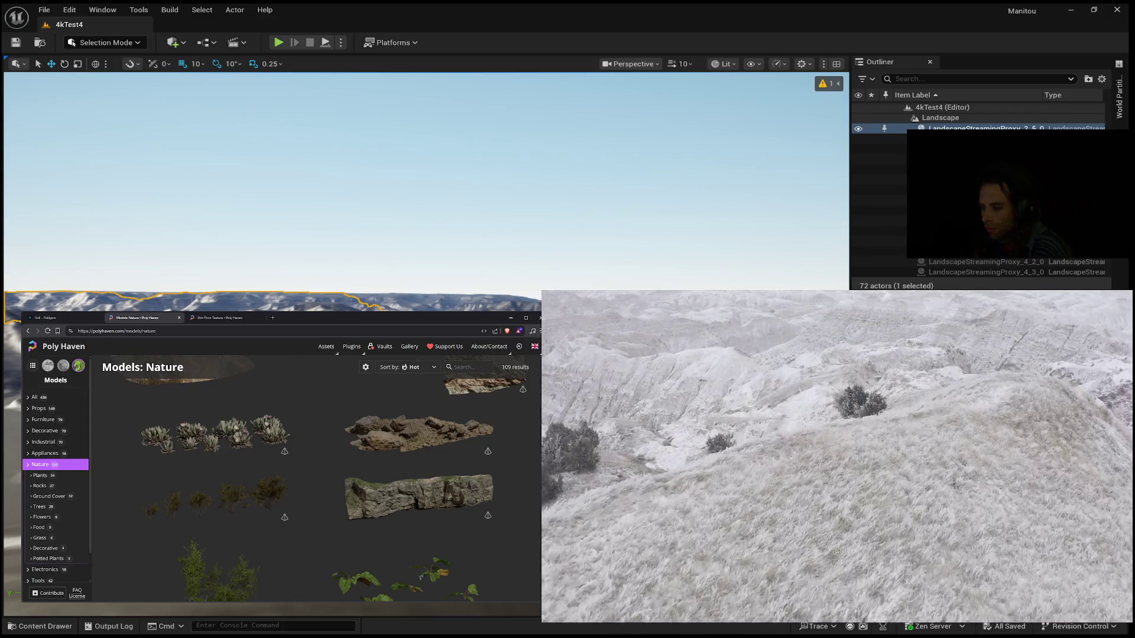
{"action": "scroll", "coordinate": [325, 479], "scroll_direction": "down", "scroll_amount": 2}
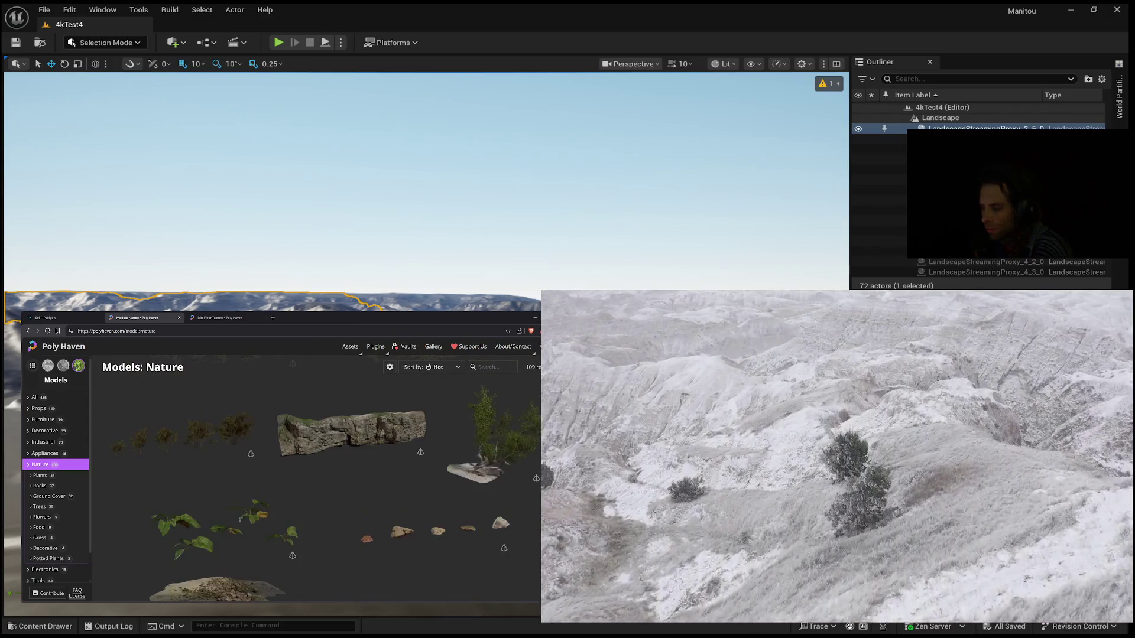
{"action": "scroll", "coordinate": [304, 495], "scroll_direction": "down", "scroll_amount": 10}
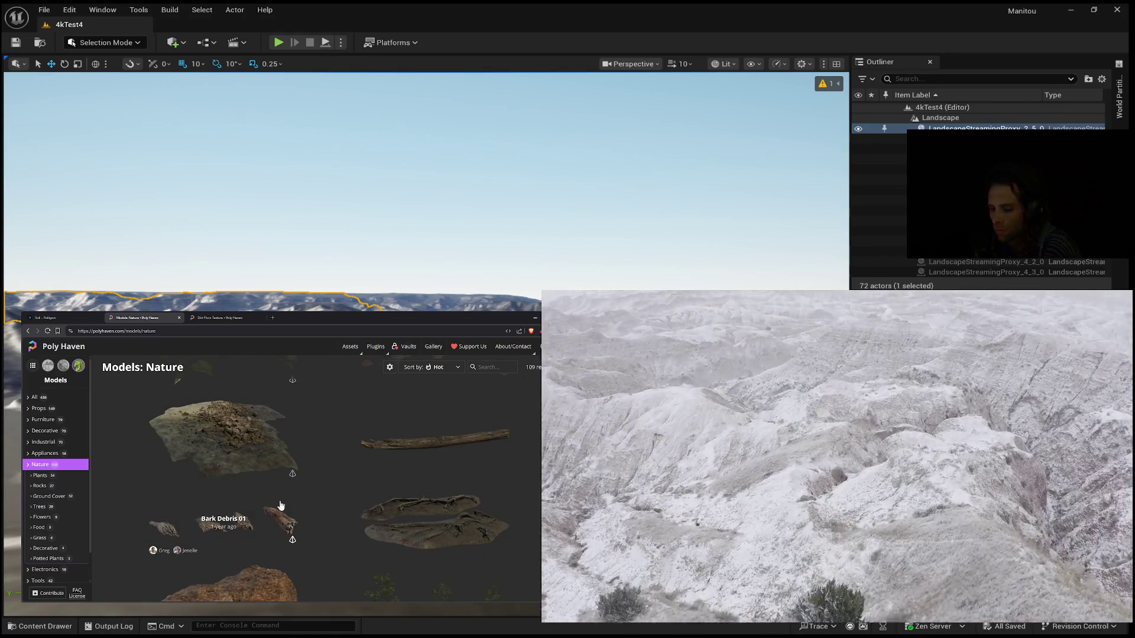
{"action": "scroll", "coordinate": [304, 495], "scroll_direction": "down", "scroll_amount": 10}
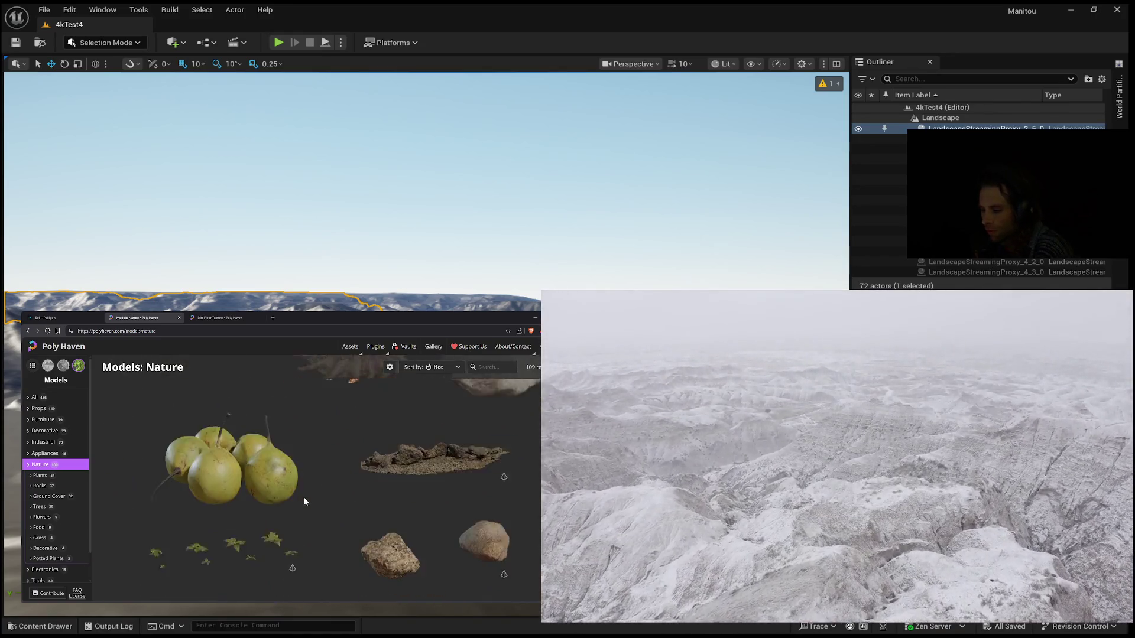
{"action": "scroll", "coordinate": [303, 501], "scroll_direction": "down", "scroll_amount": 10}
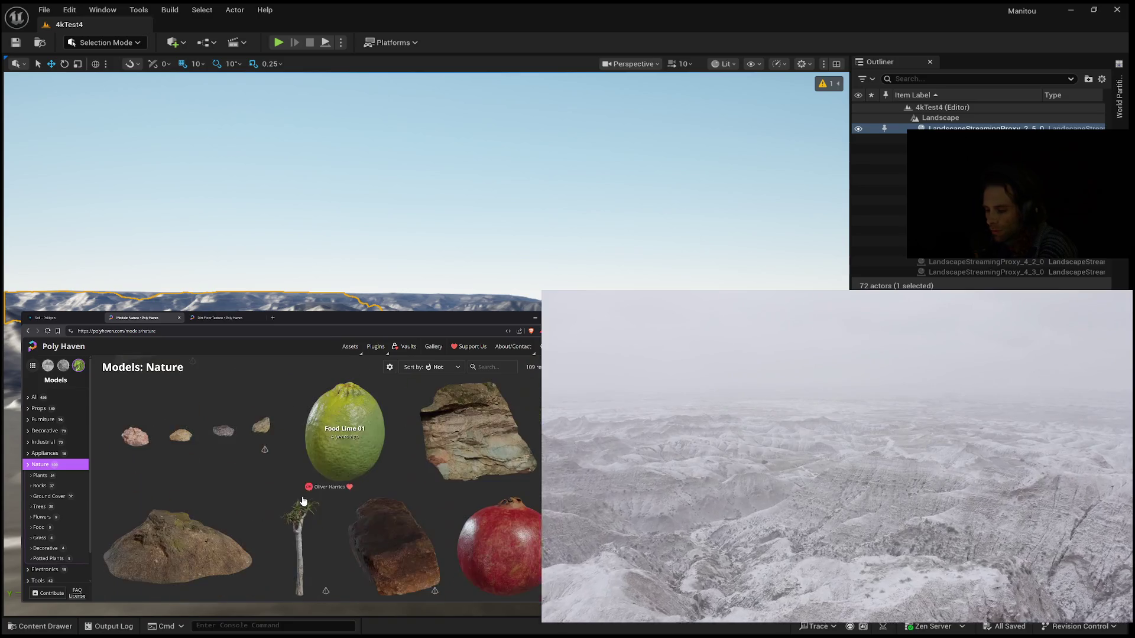
{"action": "scroll", "coordinate": [303, 501], "scroll_direction": "down", "scroll_amount": 10}
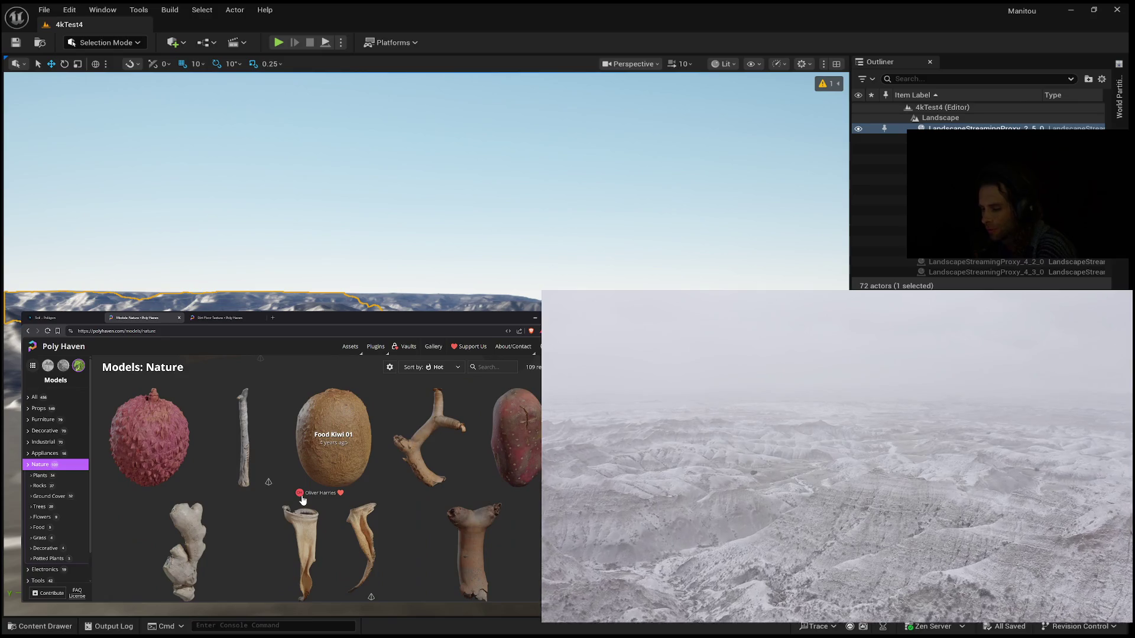
{"action": "scroll", "coordinate": [303, 501], "scroll_direction": "down", "scroll_amount": 5}
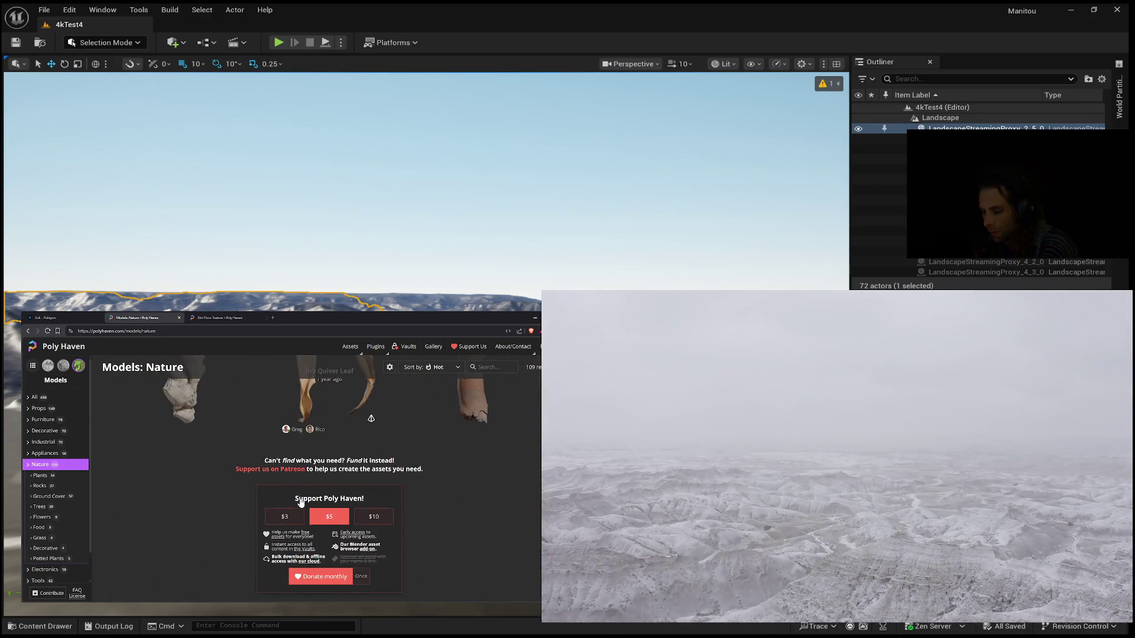
{"action": "scroll", "coordinate": [300, 502], "scroll_direction": "down", "scroll_amount": 2}
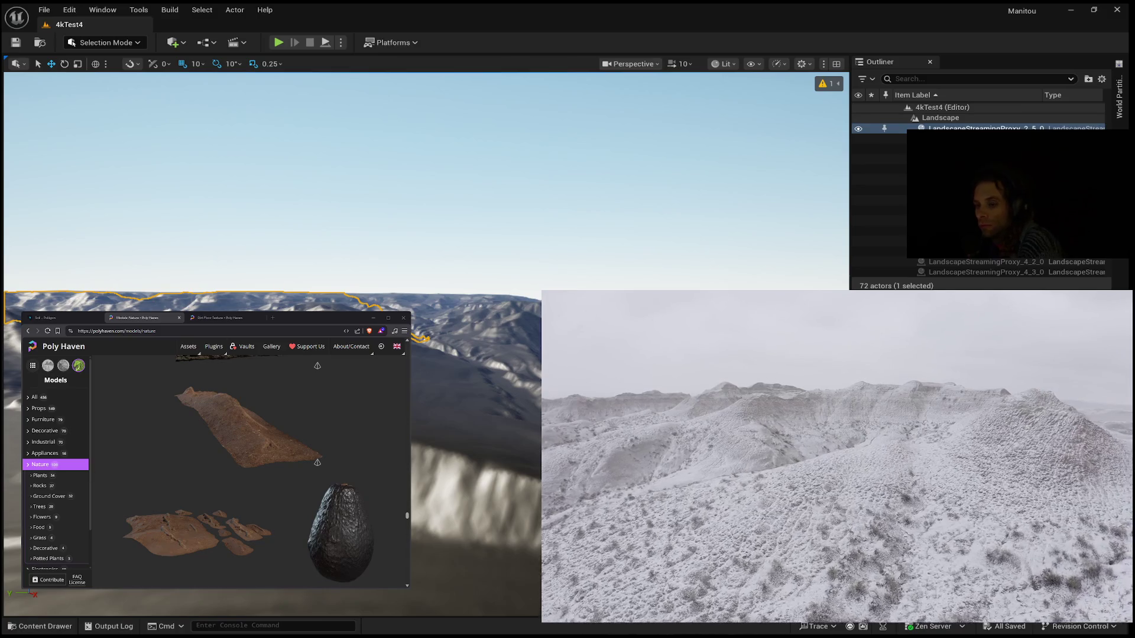
Step: Scroll down the Poly Haven Nature grid of rock, ground and fruit models
{"action": "scroll", "coordinate": [291, 501], "scroll_direction": "down", "scroll_amount": 2}
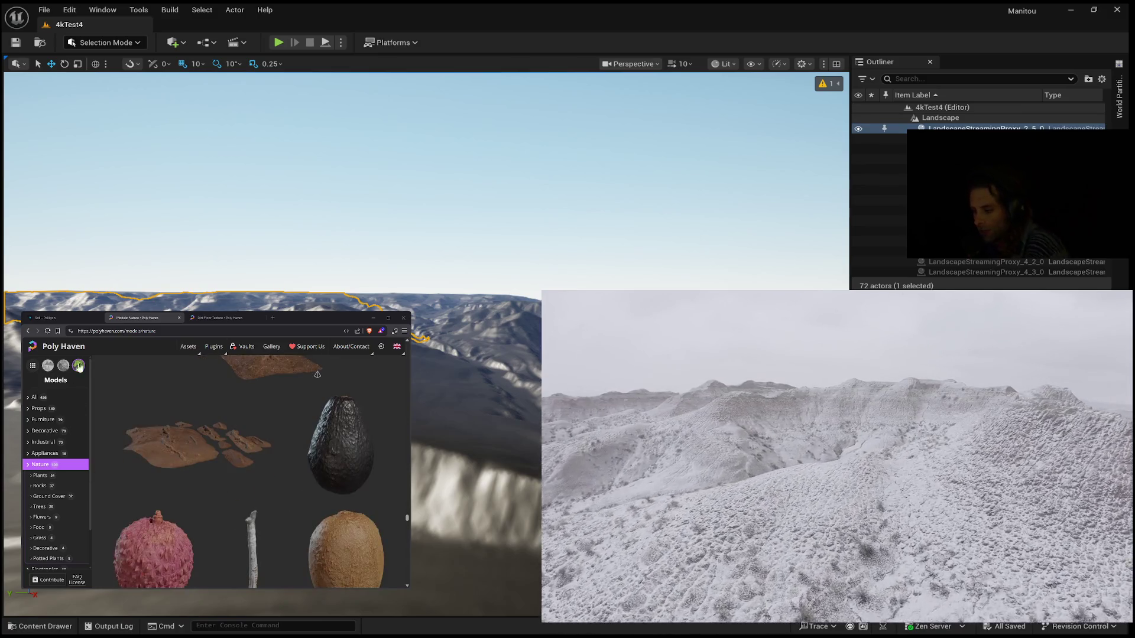
Step: Return to the Poliigon soil results tab, briefly opening and closing a blank tab
{"action": "left_click", "coordinate": [59, 318]}
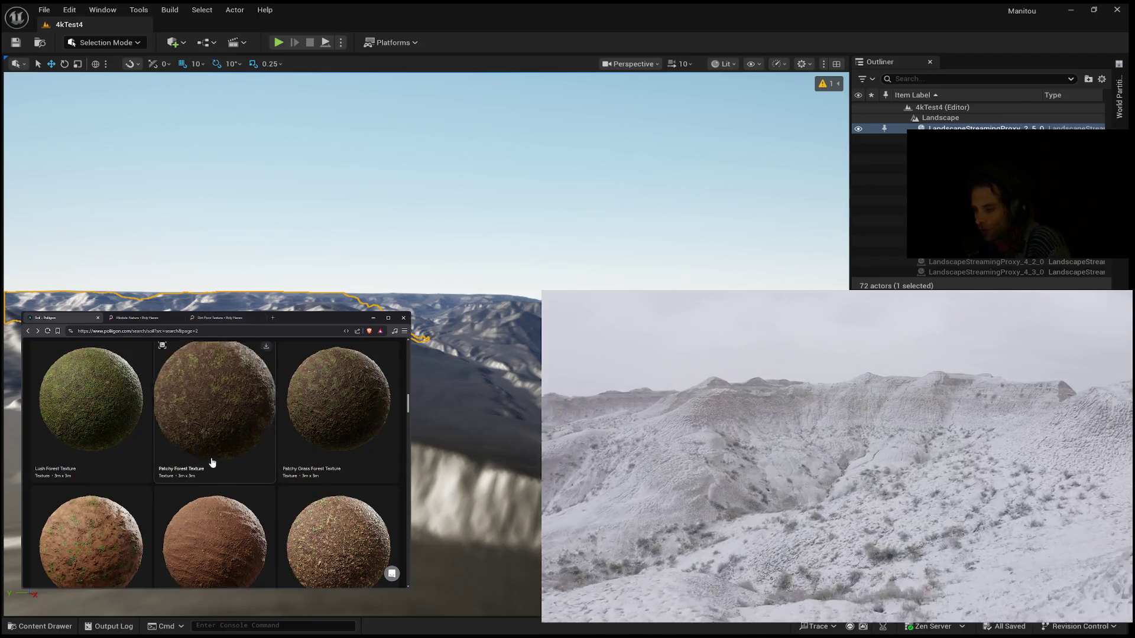
{"action": "scroll", "coordinate": [212, 462], "scroll_direction": "down", "scroll_amount": 5}
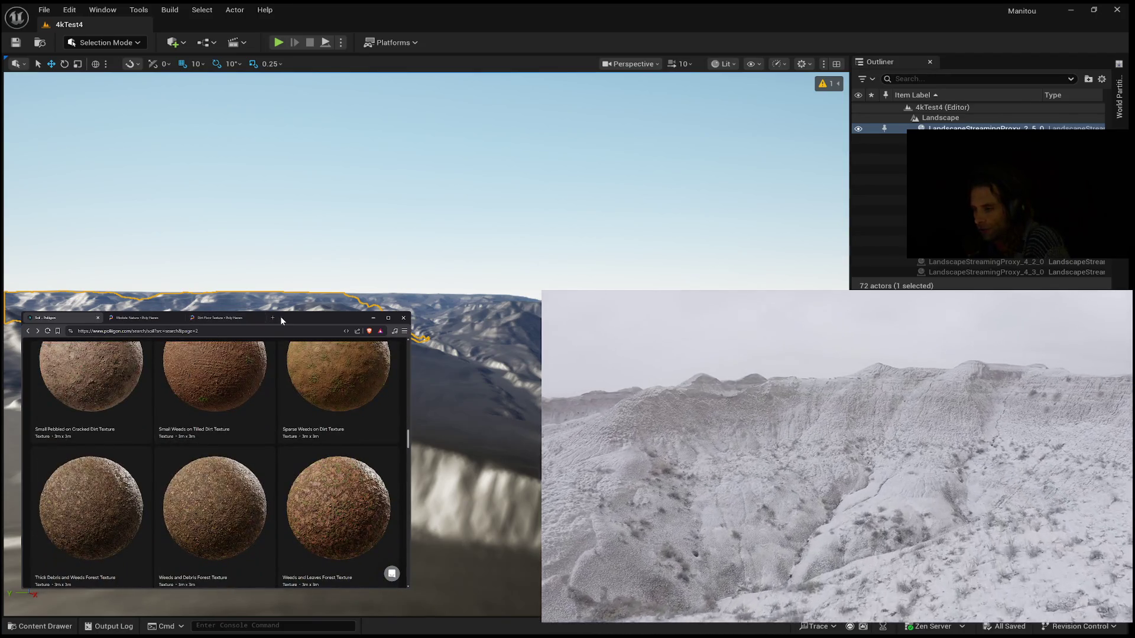
{"action": "left_click", "coordinate": [272, 318]}
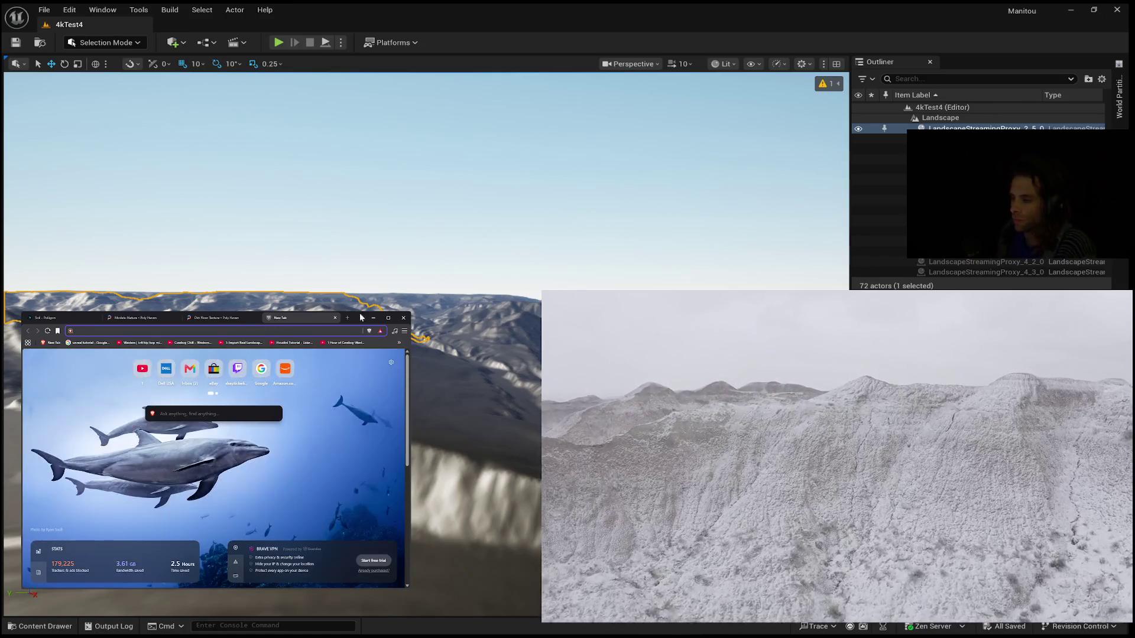
{"action": "left_click", "coordinate": [334, 318]}
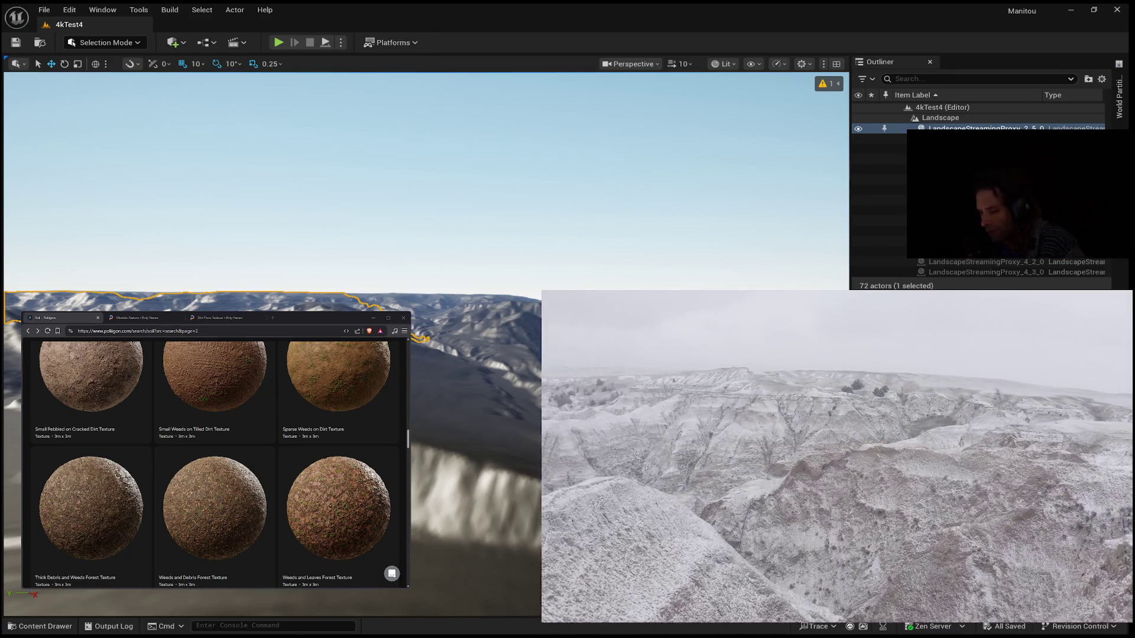
Step: Back in the Unreal Editor's 4kTest4 landscape viewport, deselect the landscape
{"action": "key", "text": "Escape"}
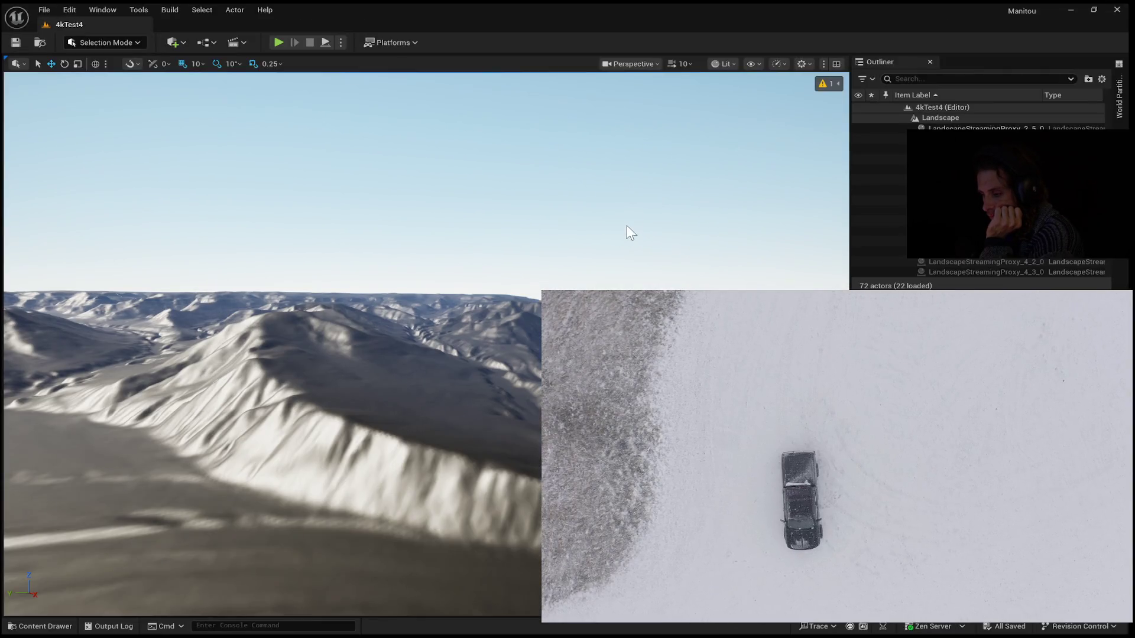
Step: Open the Content Drawer and scroll its folder tree to Megascans > Surfaces
{"action": "left_click", "coordinate": [40, 626]}
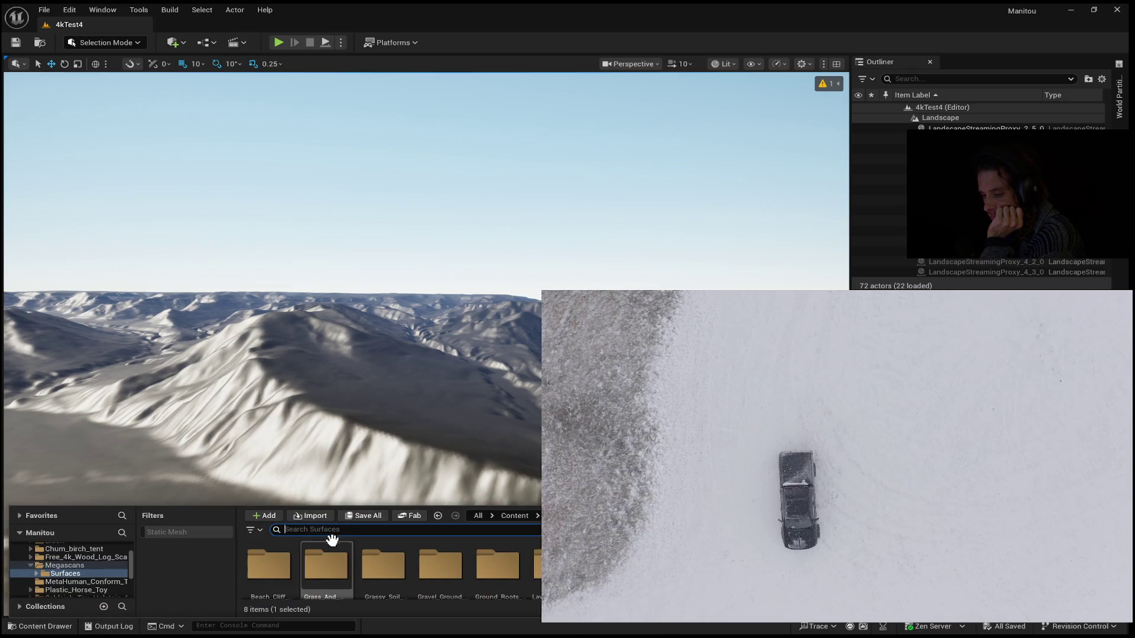
{"action": "scroll", "coordinate": [107, 542], "scroll_direction": "down", "scroll_amount": 5}
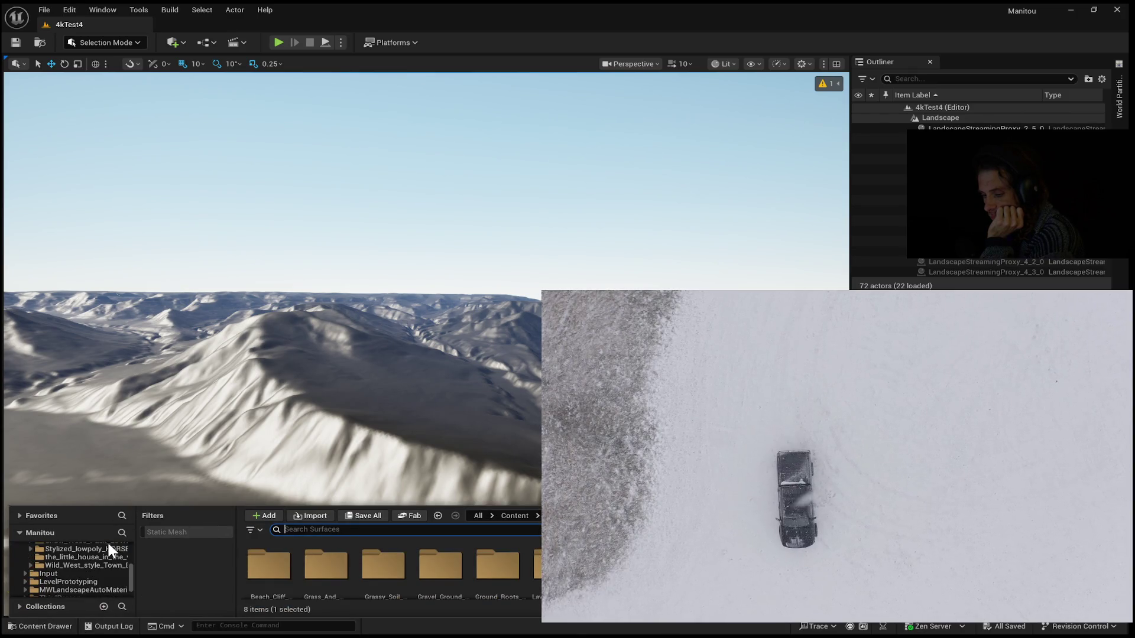
{"action": "scroll", "coordinate": [65, 576], "scroll_direction": "up", "scroll_amount": 3}
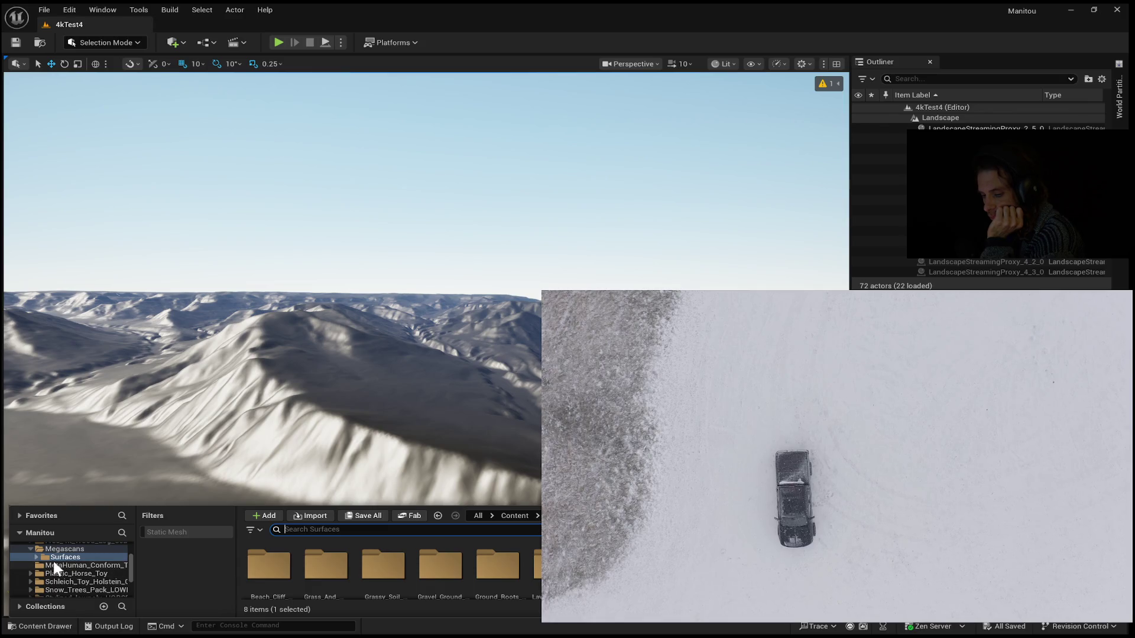
{"action": "scroll", "coordinate": [46, 581], "scroll_direction": "down", "scroll_amount": 1}
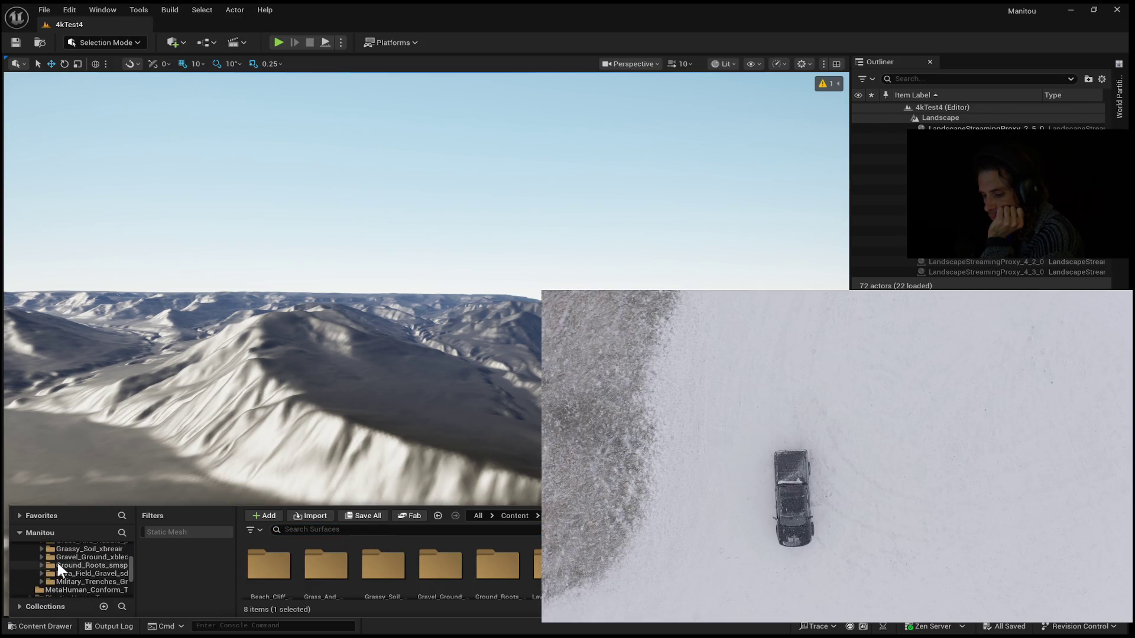
{"action": "scroll", "coordinate": [64, 564], "scroll_direction": "down", "scroll_amount": 1}
{"action": "scroll", "coordinate": [62, 563], "scroll_direction": "up", "scroll_amount": 2}
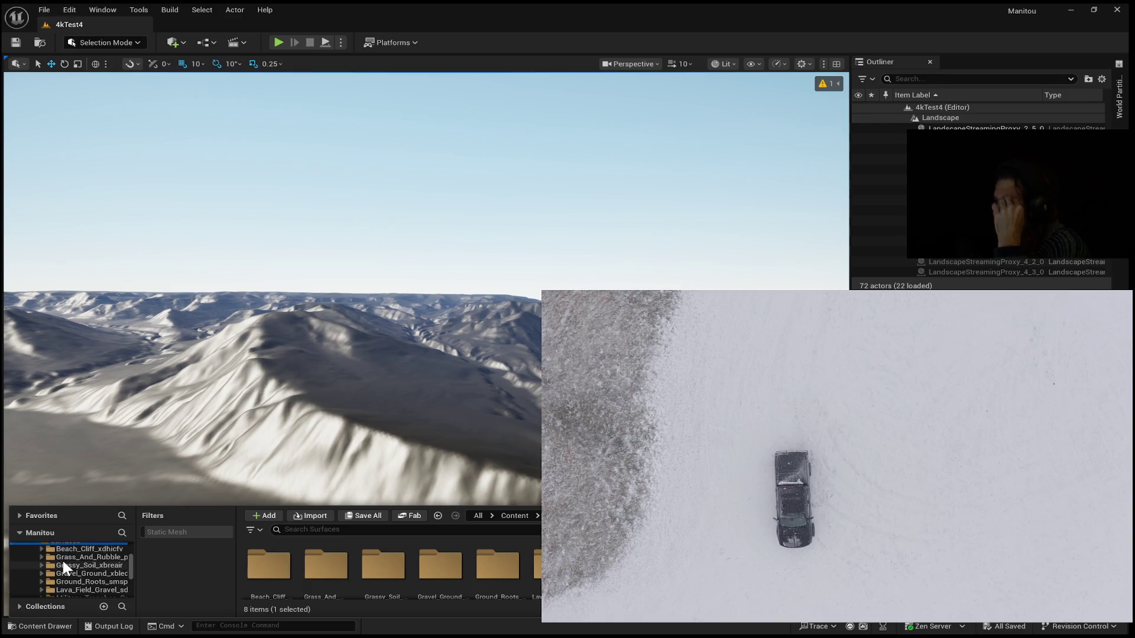
{"action": "scroll", "coordinate": [63, 562], "scroll_direction": "down", "scroll_amount": 2}
{"action": "left_click_drag", "start_coordinate": [91, 505], "coordinate": [97, 459]}
{"action": "scroll", "coordinate": [74, 505], "scroll_direction": "down", "scroll_amount": 1}
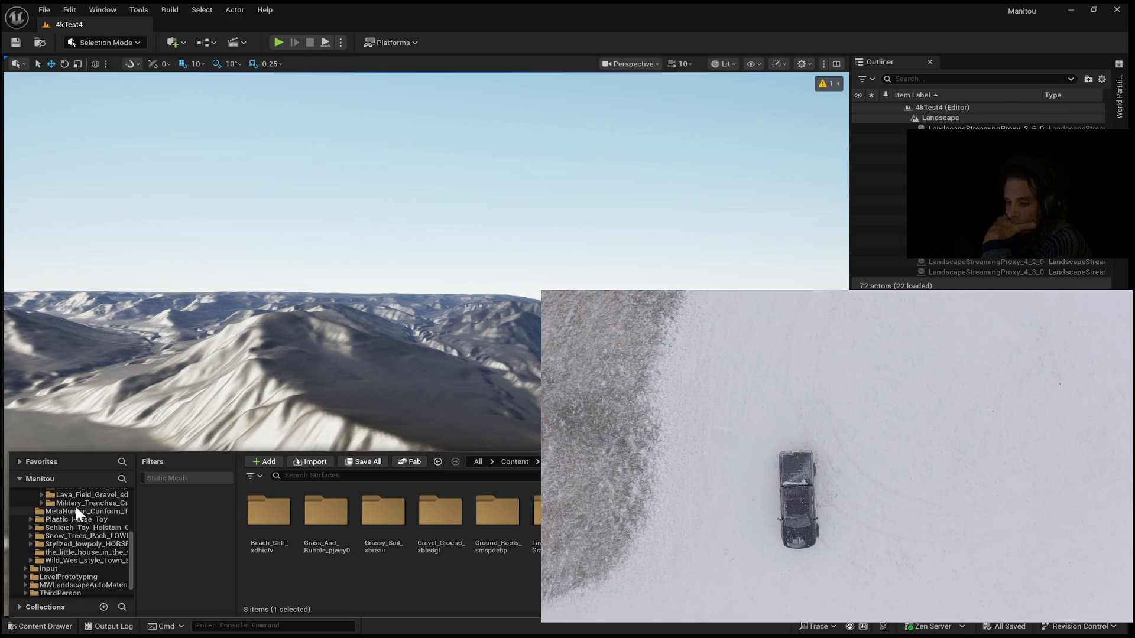
{"action": "scroll", "coordinate": [75, 504], "scroll_direction": "up", "scroll_amount": 2}
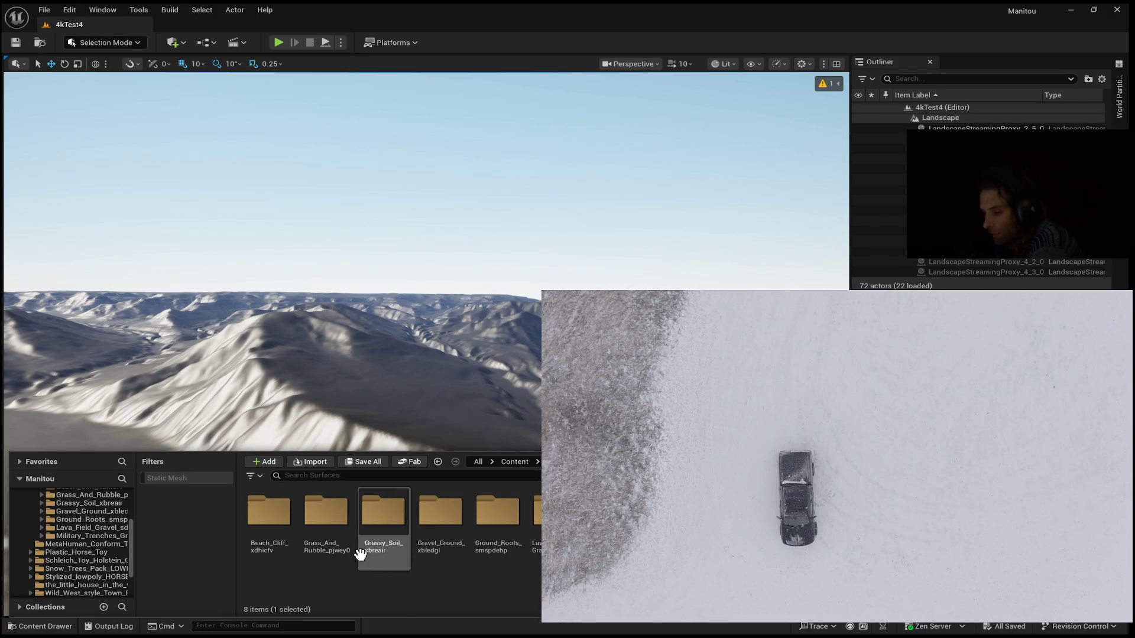
{"action": "scroll", "coordinate": [86, 548], "scroll_direction": "up", "scroll_amount": 3}
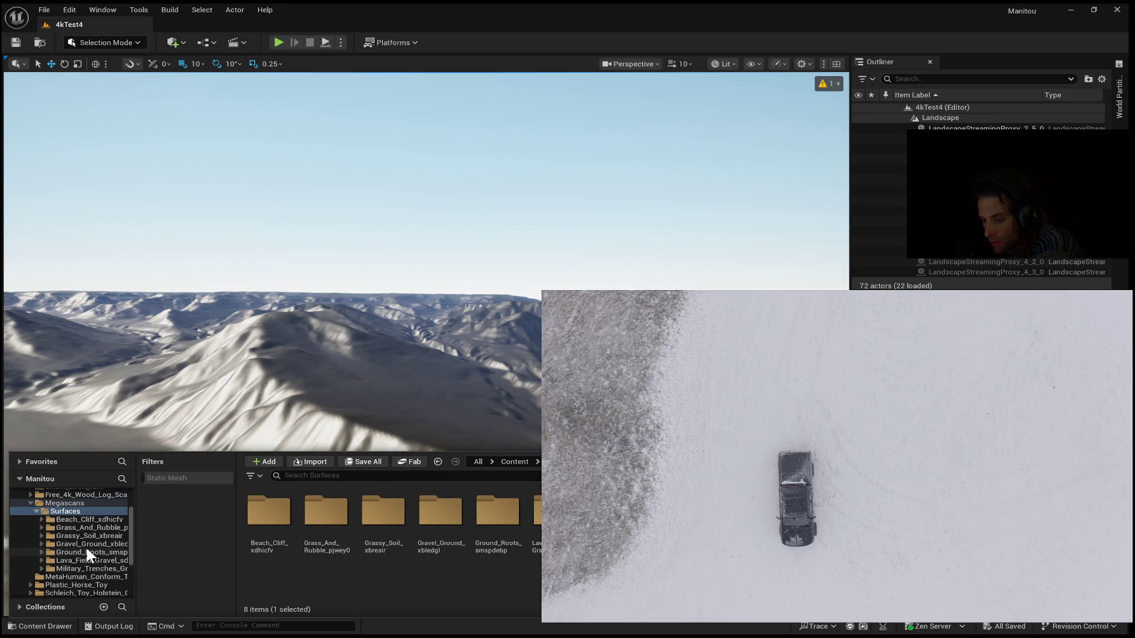
Step: Browse the Grass_And_Rubble_pjwey0, Grassy_Soil_xbreair and Gravel_Ground_xbledgl surface folders
{"action": "left_click", "coordinate": [89, 527]}
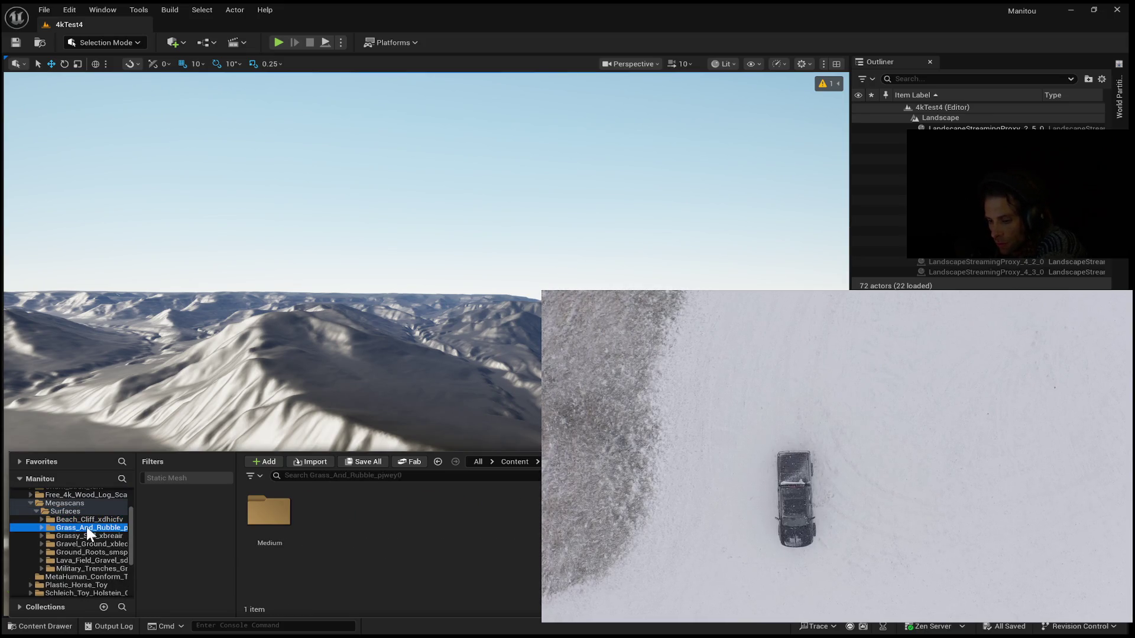
{"action": "left_click", "coordinate": [84, 536]}
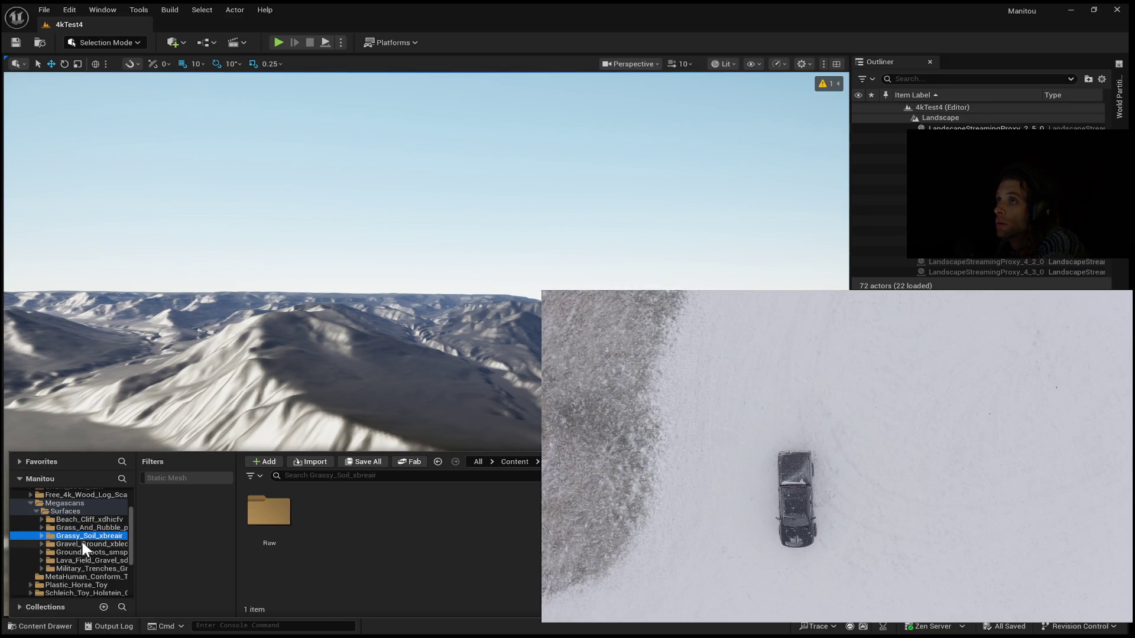
{"action": "left_click", "coordinate": [81, 543]}
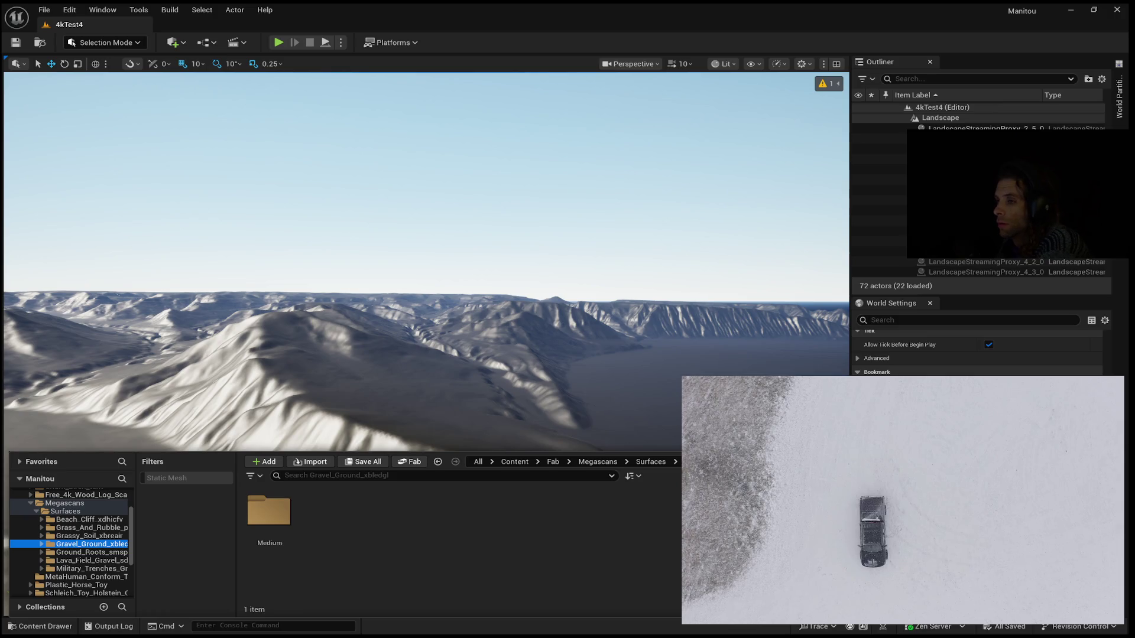
Step: Inspect Gravel_Ground_xbledgl's Medium > tier_2 > Textures folder, then collapse back to the surface folder
{"action": "double_click", "coordinate": [269, 510]}
{"action": "double_click", "coordinate": [269, 509]}
{"action": "double_click", "coordinate": [326, 510]}
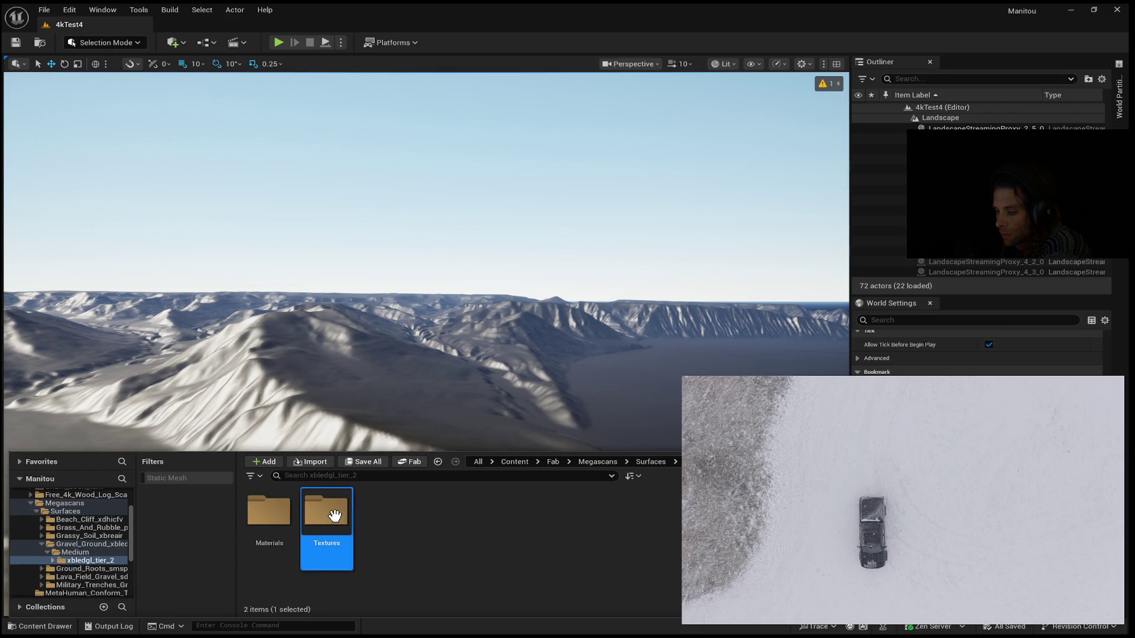
{"action": "left_click", "coordinate": [91, 561]}
{"action": "left_click", "coordinate": [53, 552]}
{"action": "left_click", "coordinate": [39, 544]}
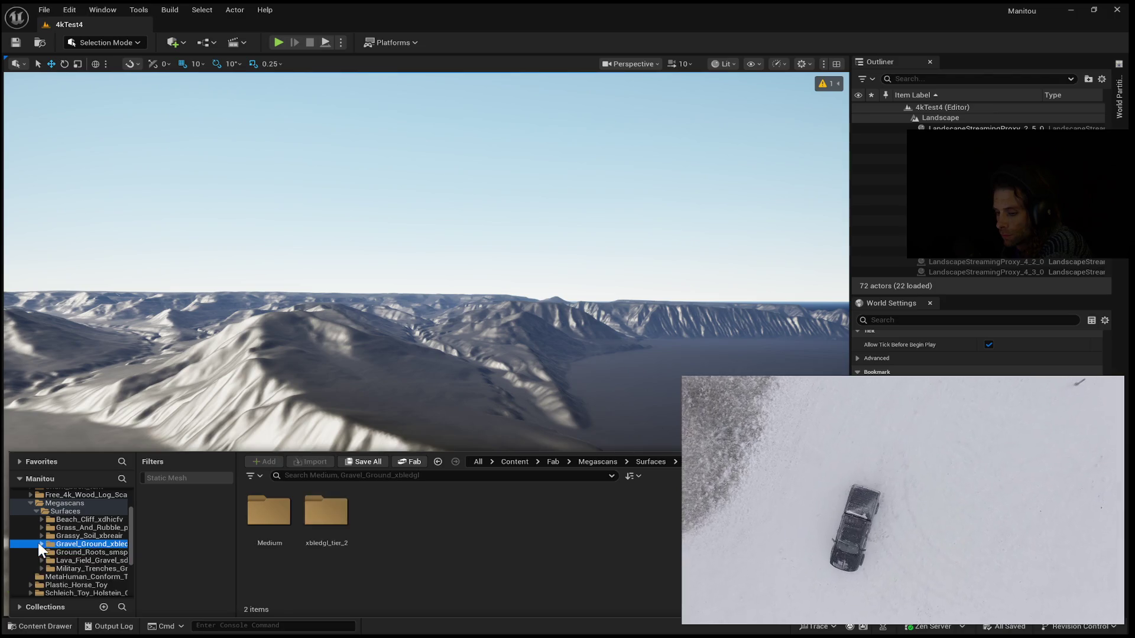
Step: Open the lava field gravel's sdgjfgfb_tier_2 Textures, select its first texture, and close the Content Drawer
{"action": "left_click", "coordinate": [41, 559]}
{"action": "left_click", "coordinate": [49, 568]}
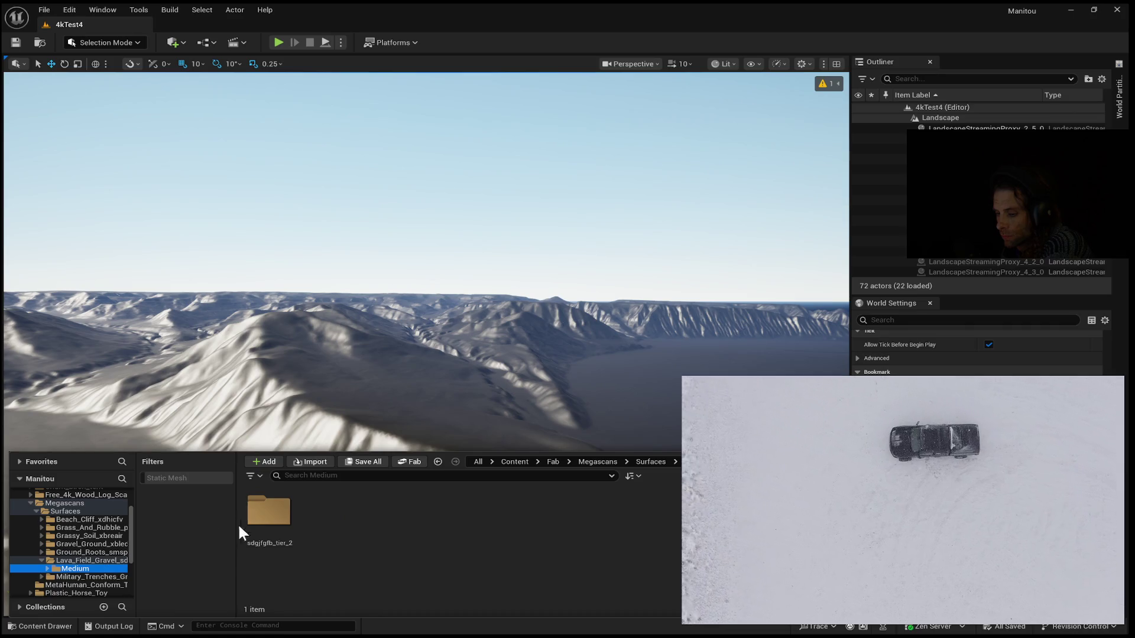
{"action": "double_click", "coordinate": [268, 510]}
{"action": "double_click", "coordinate": [325, 510]}
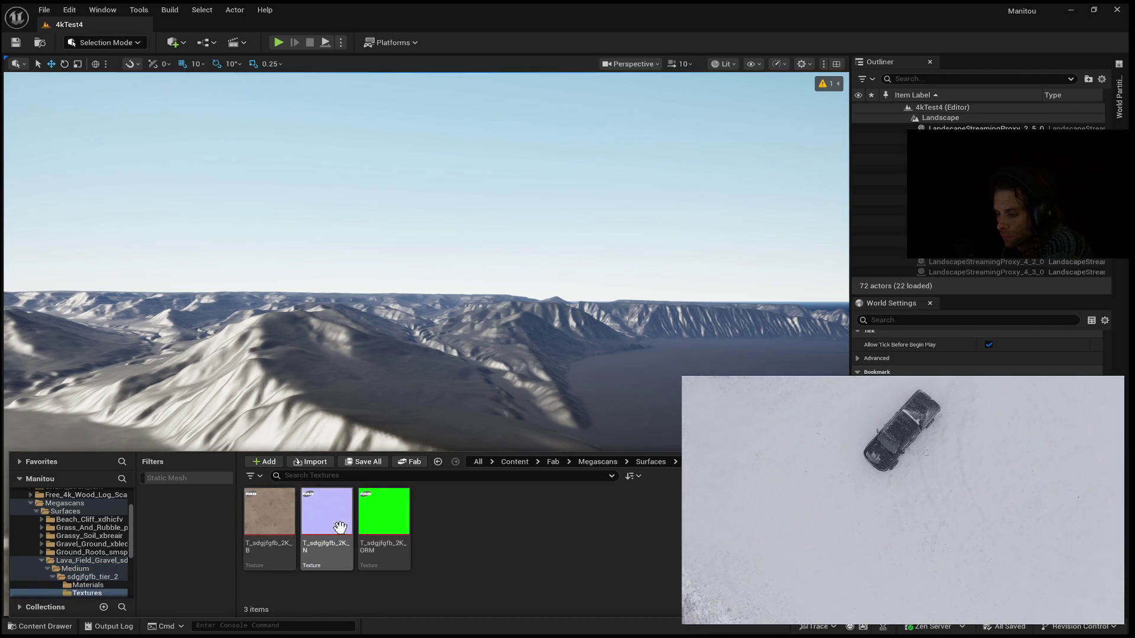
{"action": "left_click", "coordinate": [281, 525]}
{"action": "left_click", "coordinate": [336, 450]}
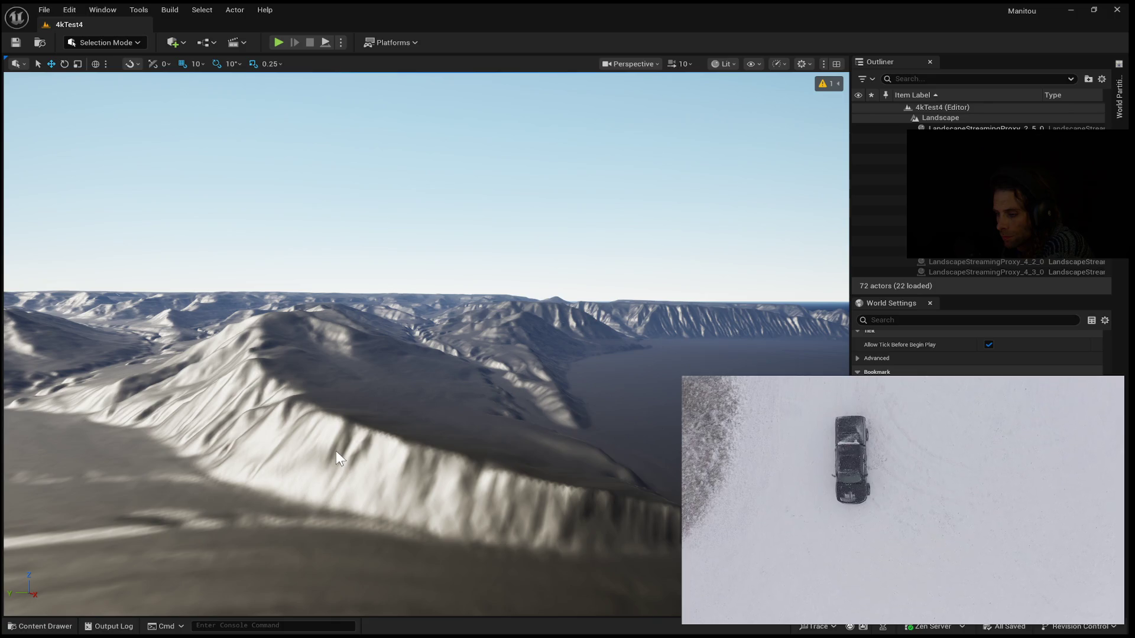